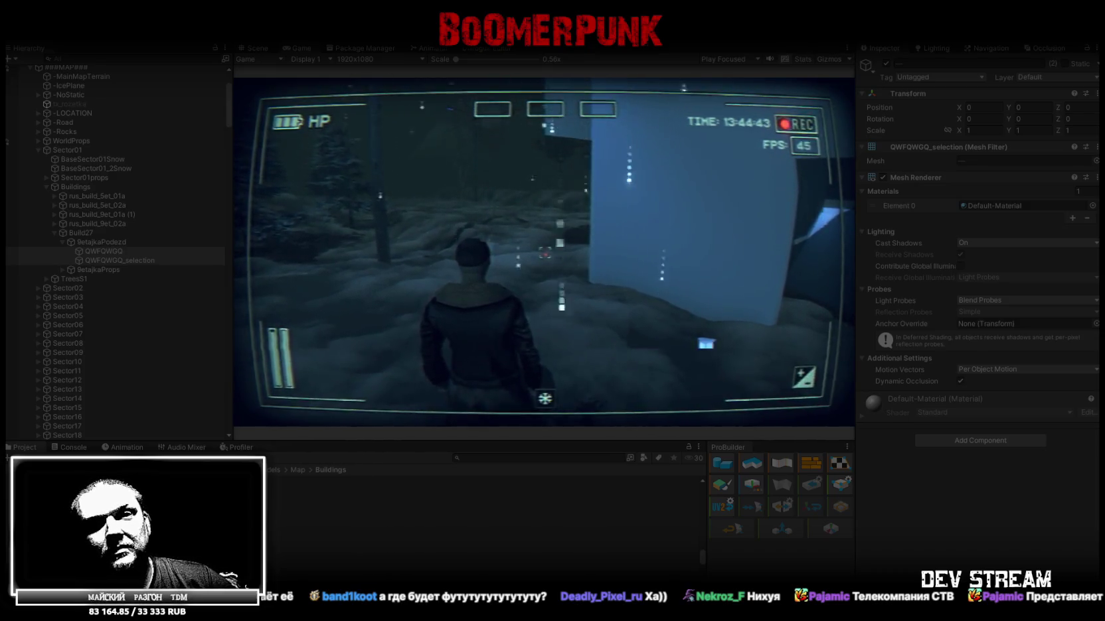
Step: Exit play mode so the Scene view shows the BetajkaPodezd blockout mesh again
{"action": "key", "text": "Escape"}
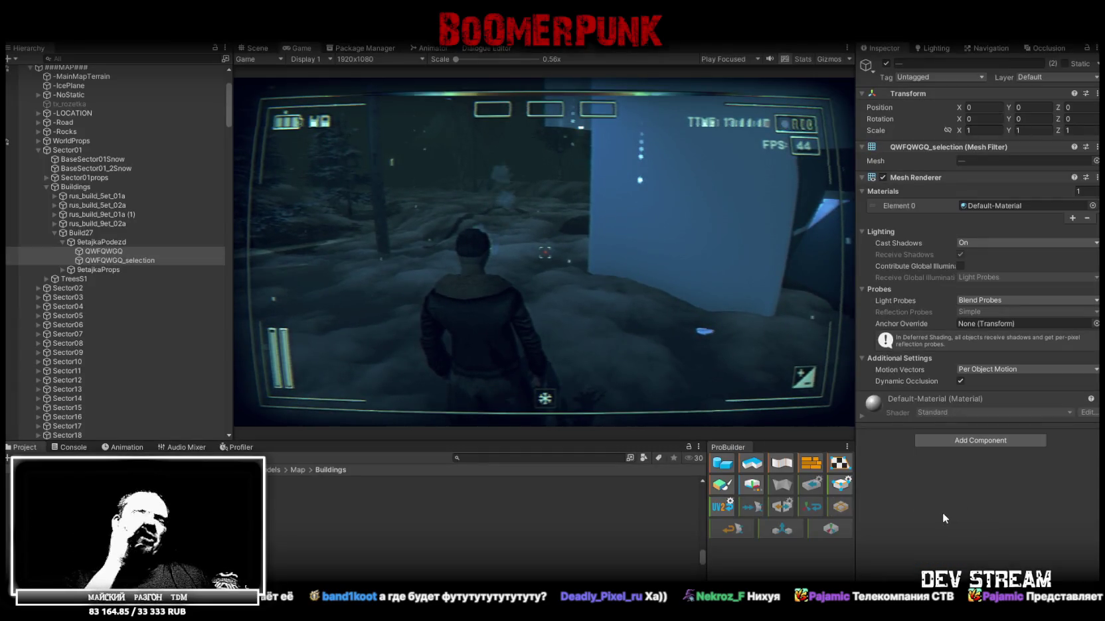
{"action": "key", "text": "ctrl+p"}
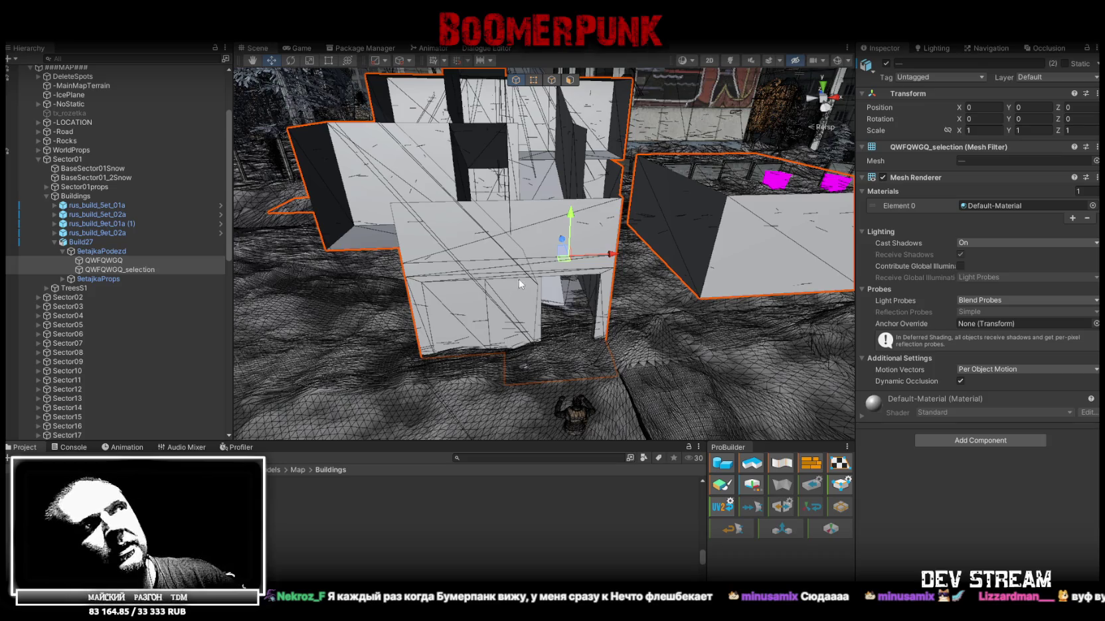
Step: Fly the Unity camera toward the entrance building, then orbit its 9etajkaPodezd model in Blockbench
{"action": "mouse_move", "coordinate": [516, 287]}
{"action": "right_mouse_down"}
{"action": "mouse_move", "coordinate": [587, 316]}
{"action": "mouse_move", "coordinate": [591, 285]}
{"action": "right_mouse_up"}
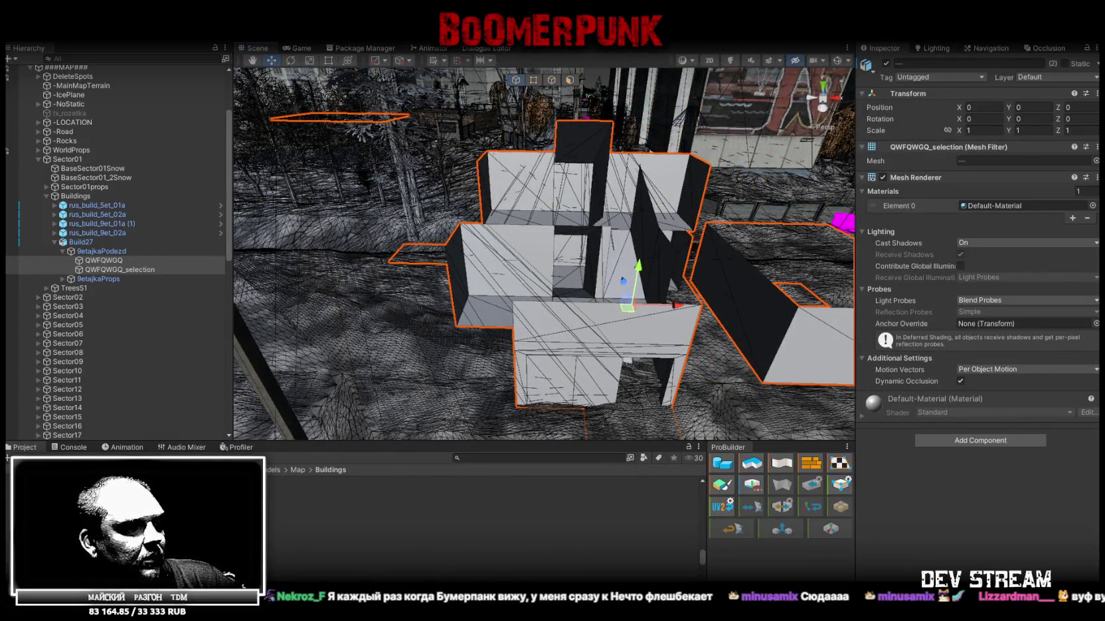
{"action": "key", "text": "alt+Tab"}
{"action": "mouse_move", "coordinate": [518, 464]}
{"action": "left_mouse_down"}
{"action": "mouse_move", "coordinate": [531, 403]}
{"action": "mouse_move", "coordinate": [688, 354]}
{"action": "mouse_move", "coordinate": [405, 442]}
{"action": "mouse_move", "coordinate": [541, 413]}
{"action": "mouse_move", "coordinate": [608, 374]}
{"action": "mouse_move", "coordinate": [637, 348]}
{"action": "mouse_move", "coordinate": [615, 317]}
{"action": "mouse_move", "coordinate": [526, 397]}
{"action": "mouse_move", "coordinate": [541, 421]}
{"action": "left_mouse_up"}
{"action": "mouse_move", "coordinate": [673, 403]}
{"action": "left_mouse_down"}
{"action": "mouse_move", "coordinate": [668, 385]}
{"action": "mouse_move", "coordinate": [647, 388]}
{"action": "mouse_move", "coordinate": [610, 450]}
{"action": "mouse_move", "coordinate": [701, 449]}
{"action": "left_mouse_up"}
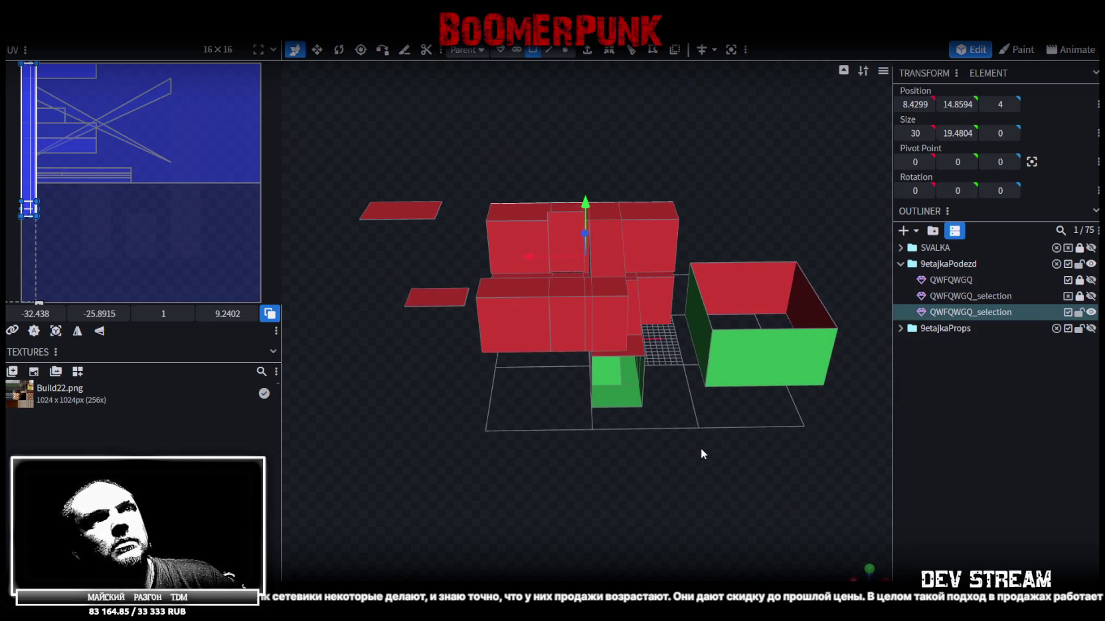
Step: Toggle the wall mesh's visibility, bring up a frontal view, and select the thin wall element
{"action": "left_click", "coordinate": [1090, 312]}
{"action": "left_click", "coordinate": [1091, 312]}
{"action": "mouse_move", "coordinate": [703, 405]}
{"action": "left_mouse_down"}
{"action": "mouse_move", "coordinate": [679, 410]}
{"action": "mouse_move", "coordinate": [691, 423]}
{"action": "mouse_move", "coordinate": [725, 376]}
{"action": "mouse_move", "coordinate": [635, 387]}
{"action": "mouse_move", "coordinate": [634, 402]}
{"action": "left_mouse_up"}
{"action": "scroll", "coordinate": [639, 400], "scroll_direction": "up", "scroll_amount": 2}
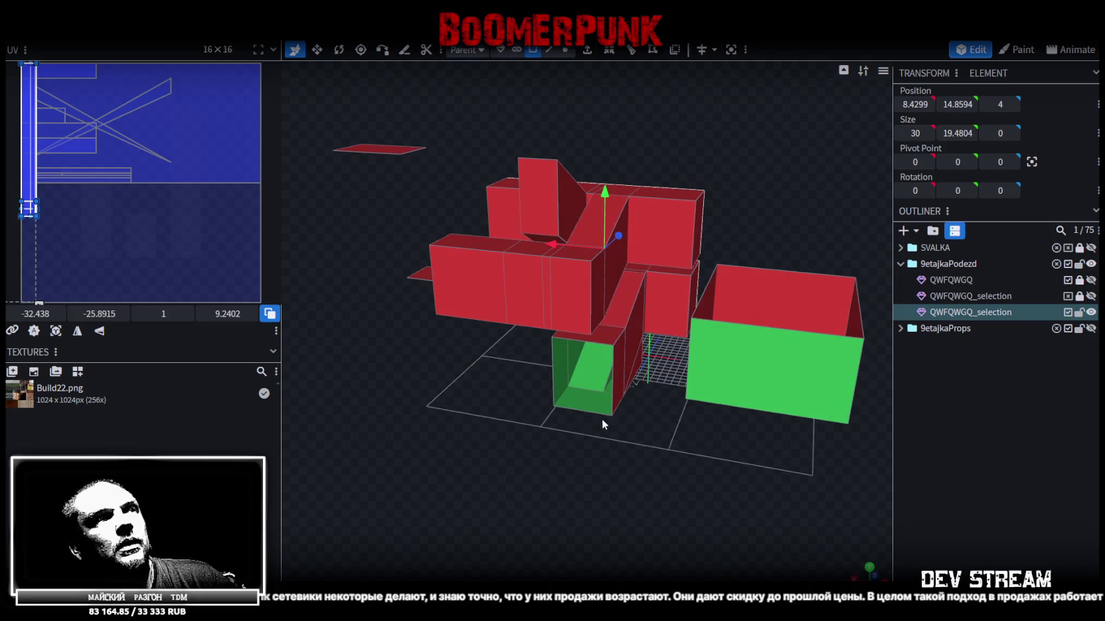
{"action": "mouse_move", "coordinate": [628, 450]}
{"action": "left_mouse_down"}
{"action": "mouse_move", "coordinate": [620, 439]}
{"action": "mouse_move", "coordinate": [586, 461]}
{"action": "mouse_move", "coordinate": [641, 388]}
{"action": "mouse_move", "coordinate": [550, 471]}
{"action": "left_mouse_up"}
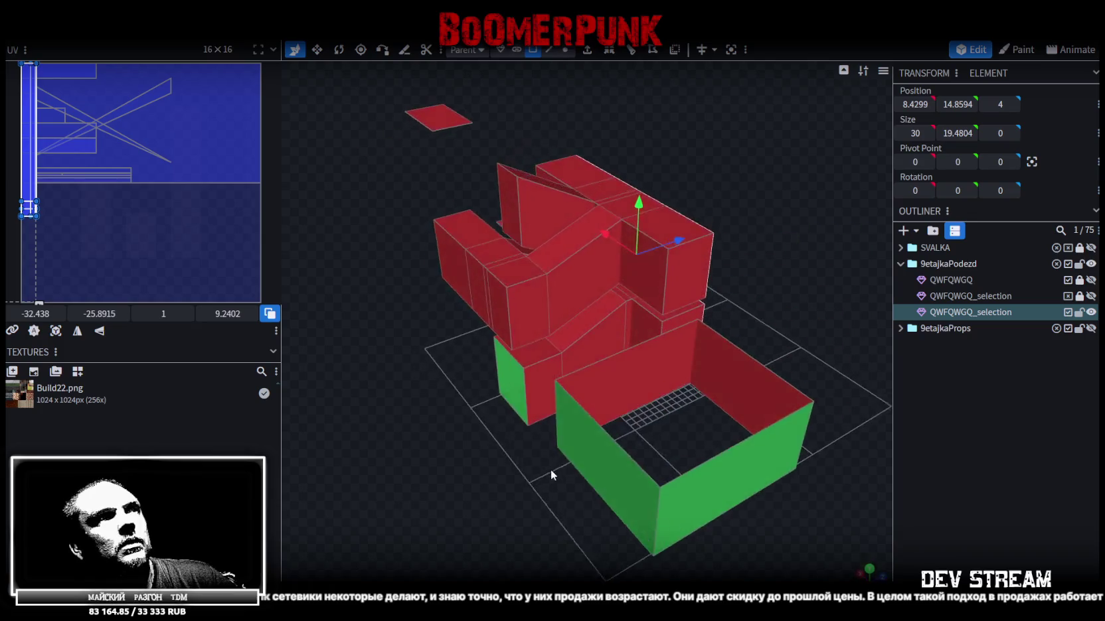
{"action": "scroll", "coordinate": [617, 263], "scroll_direction": "up", "scroll_amount": 3}
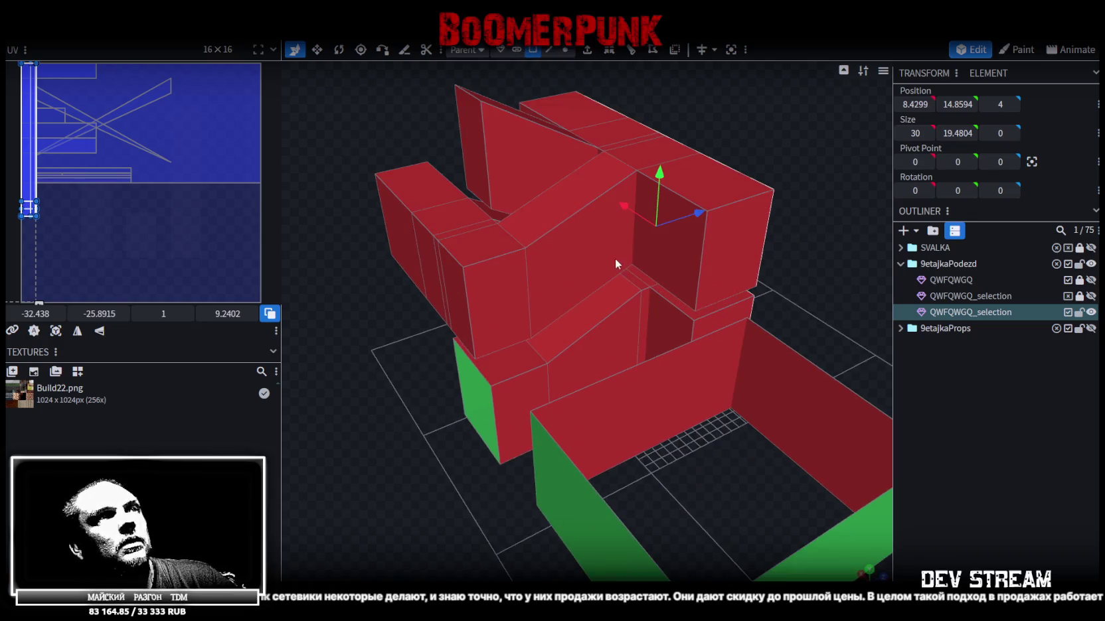
{"action": "left_click", "coordinate": [644, 309]}
Step: From underneath, select the face beside the inner corner and the thin corner face strip
{"action": "mouse_move", "coordinate": [470, 434]}
{"action": "left_mouse_down"}
{"action": "mouse_move", "coordinate": [632, 365]}
{"action": "mouse_move", "coordinate": [654, 325]}
{"action": "left_mouse_up"}
{"action": "left_click", "coordinate": [577, 334]}
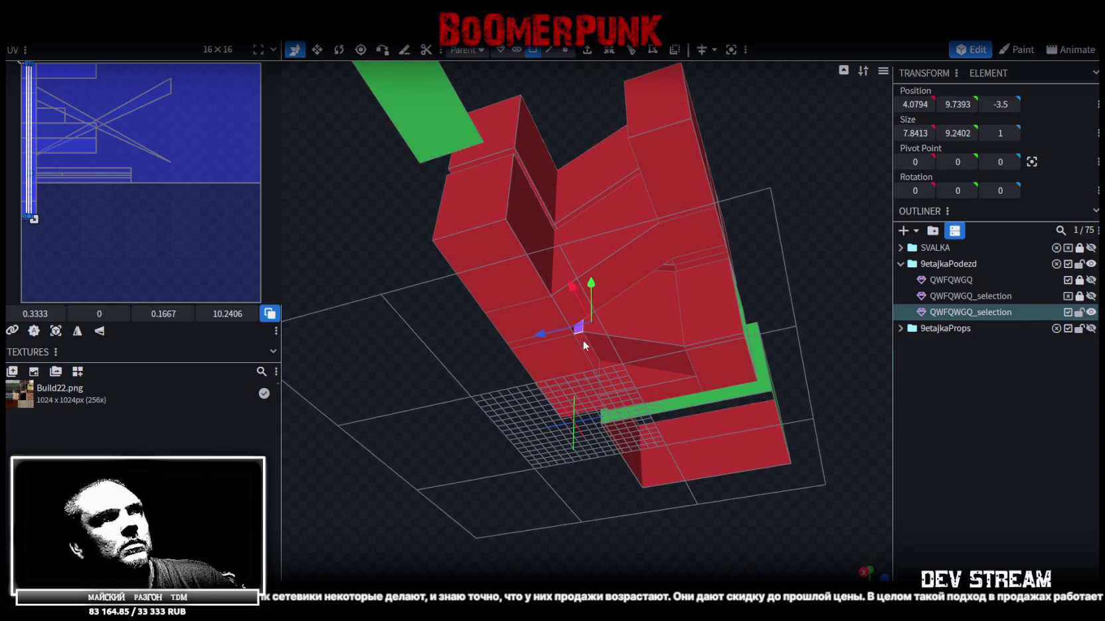
{"action": "left_click_drag", "start_coordinate": [408, 457], "coordinate": [595, 447]}
{"action": "left_click", "coordinate": [563, 331]}
{"action": "mouse_move", "coordinate": [567, 332]}
{"action": "left_mouse_down"}
{"action": "mouse_move", "coordinate": [684, 480]}
{"action": "mouse_move", "coordinate": [674, 418]}
{"action": "left_mouse_up"}
Step: Split the thin corner strip off into its own mesh
{"action": "right_click", "coordinate": [674, 326]}
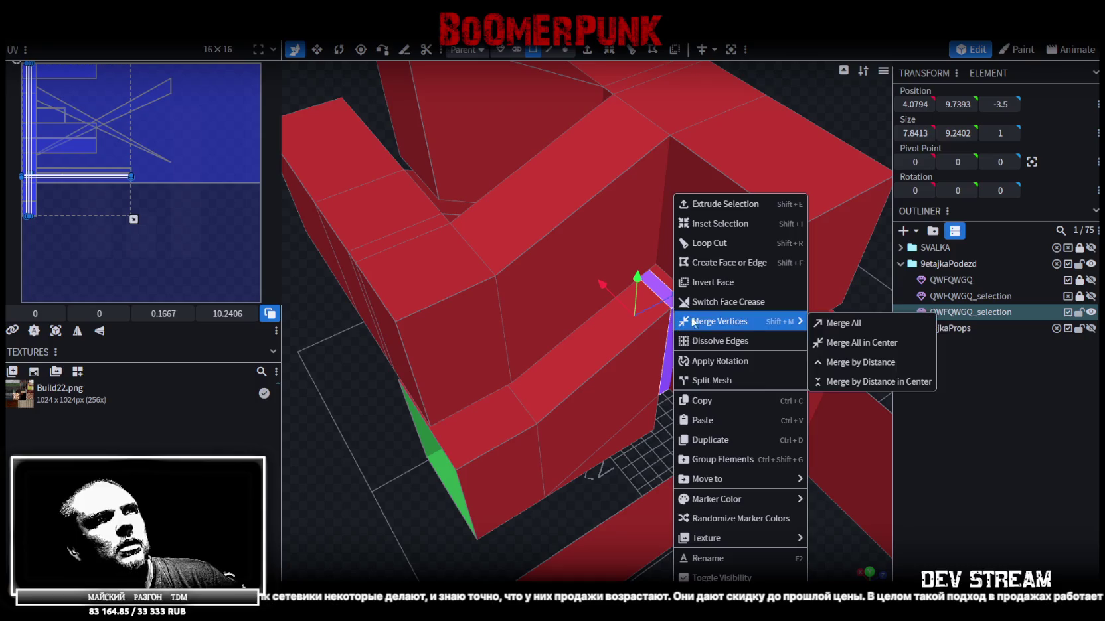
{"action": "left_click", "coordinate": [740, 376]}
{"action": "left_click_drag", "start_coordinate": [739, 376], "coordinate": [677, 403]}
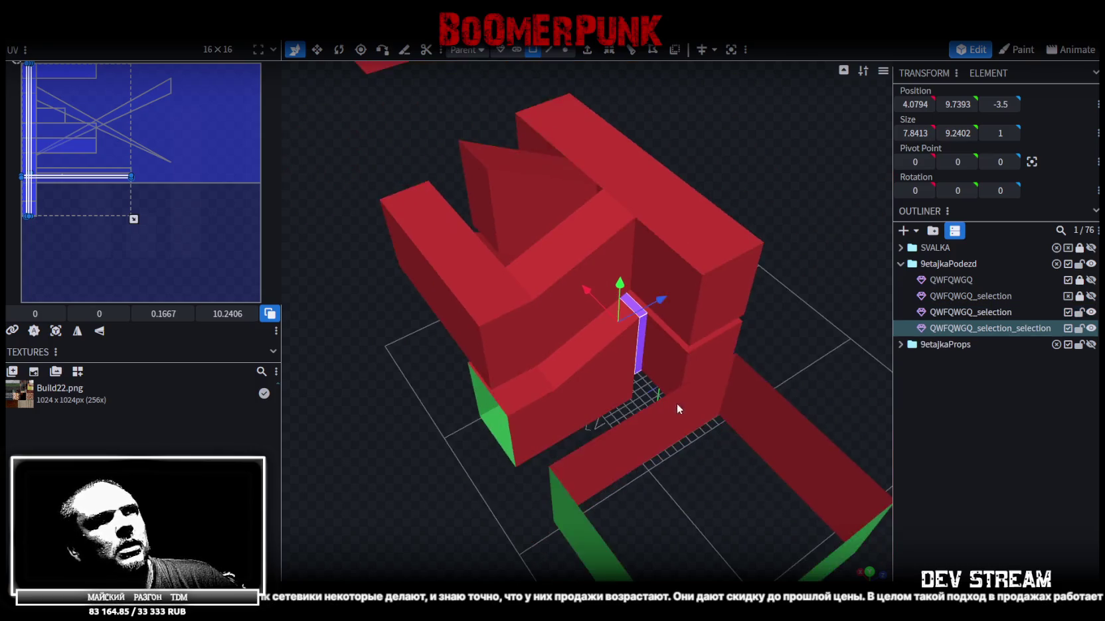
Step: Split the connected lower entrance wall faces into a separate mesh
{"action": "key", "text": "2"}
{"action": "left_click", "coordinate": [593, 376]}
{"action": "right_click", "coordinate": [593, 376]}
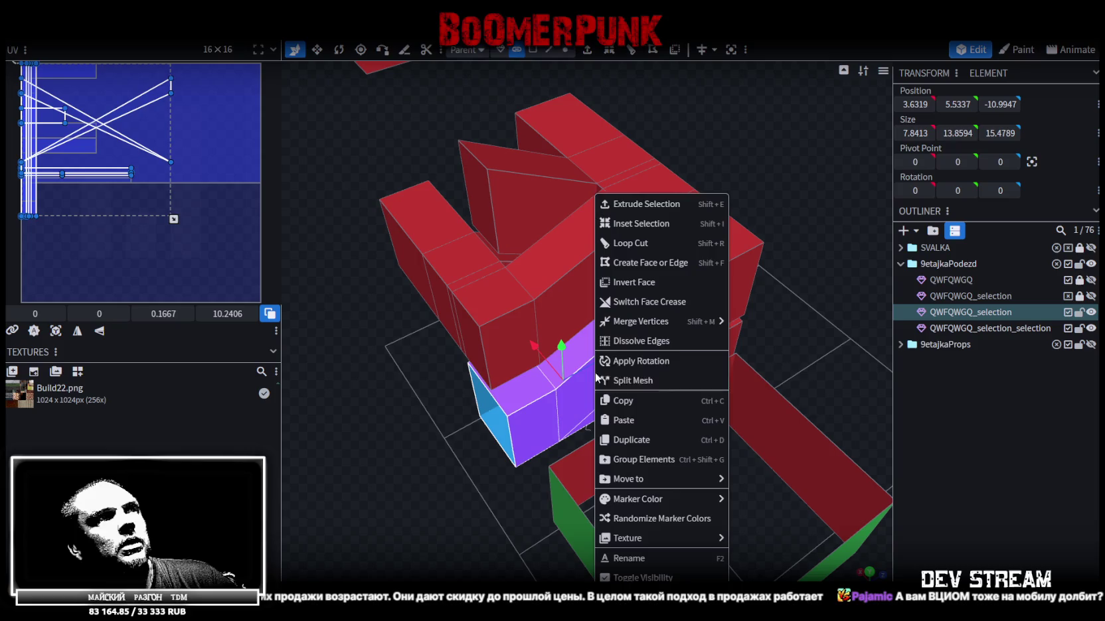
{"action": "left_click", "coordinate": [637, 381]}
Step: Lock and hide the remaining QWFQWGQ_selection walls, then select both split pieces
{"action": "left_click", "coordinate": [1079, 312]}
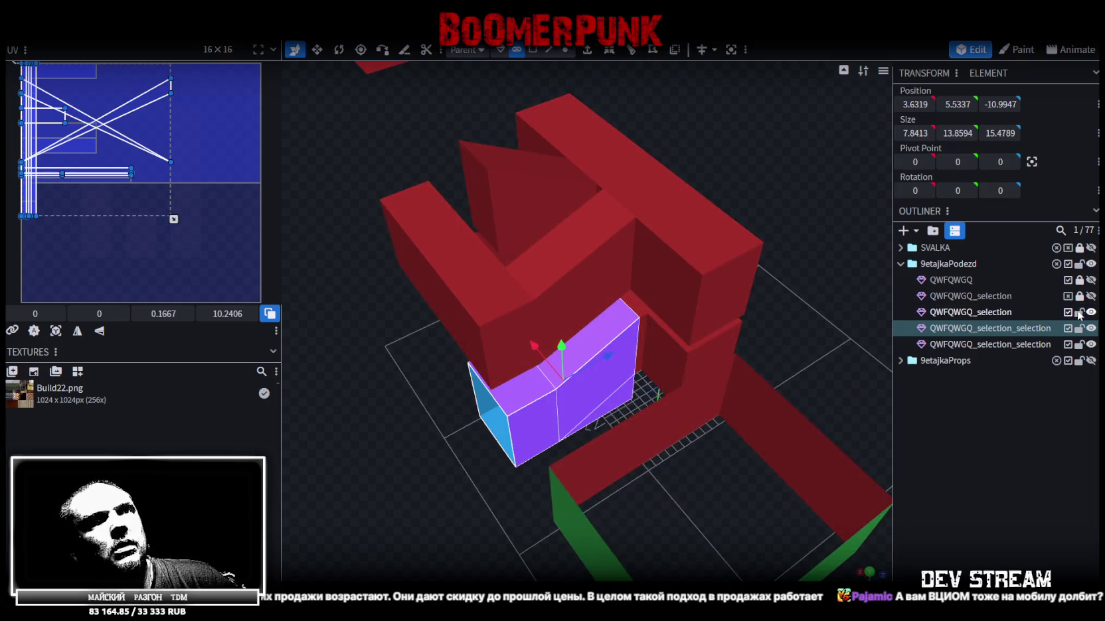
{"action": "left_click", "coordinate": [1091, 312]}
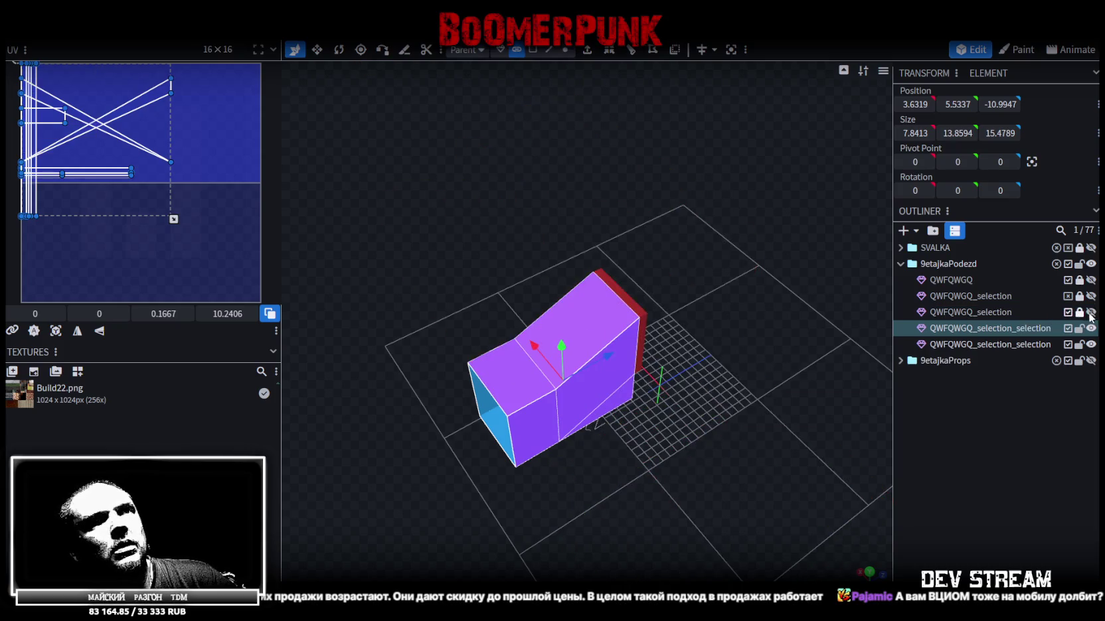
{"action": "left_click", "coordinate": [990, 344], "text": "ctrl"}
{"action": "right_click", "coordinate": [989, 345]}
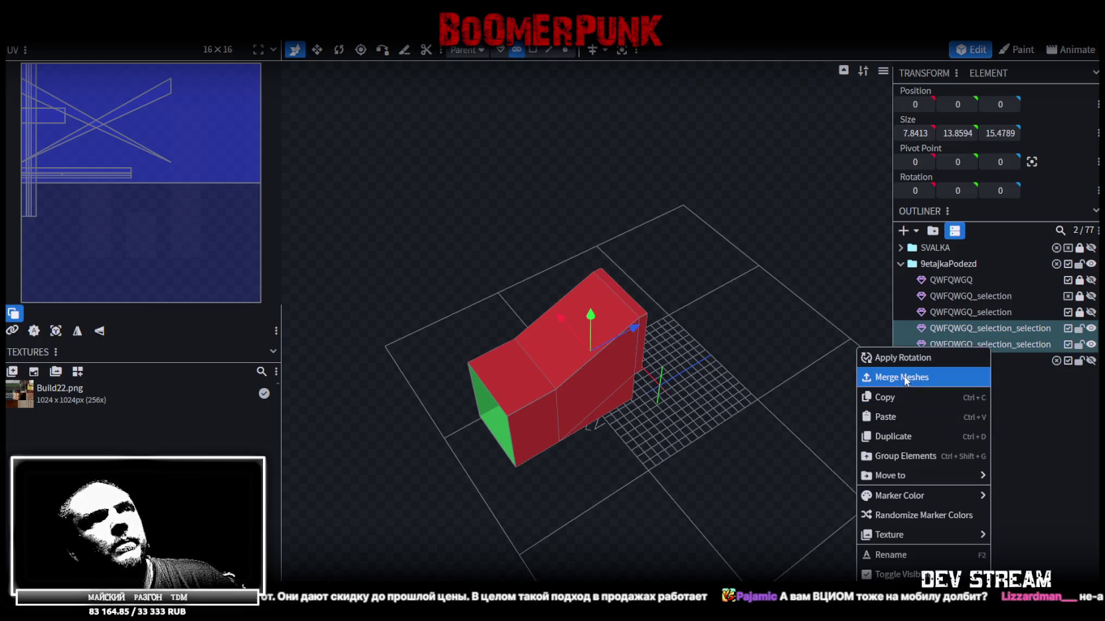
Step: Merge the two split pieces into one mesh, lower a top vertex, and weld overlapping vertices
{"action": "left_click", "coordinate": [901, 377]}
{"action": "left_click", "coordinate": [565, 50]}
{"action": "left_click_drag", "start_coordinate": [697, 310], "coordinate": [654, 254]}
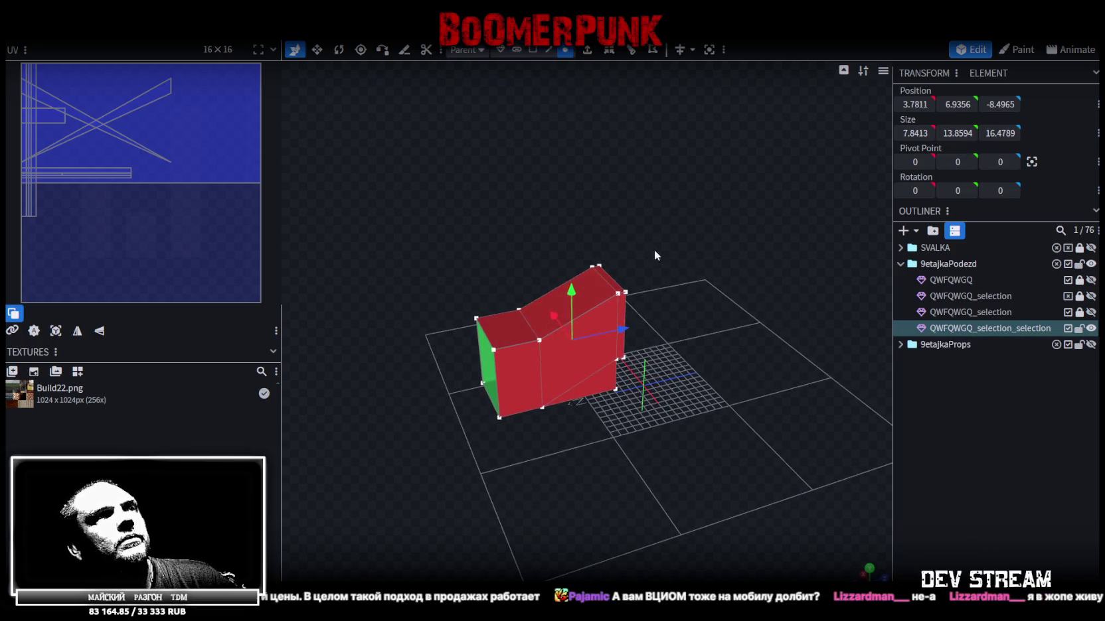
{"action": "left_click", "coordinate": [572, 291]}
{"action": "left_click_drag", "start_coordinate": [573, 291], "coordinate": [572, 307]}
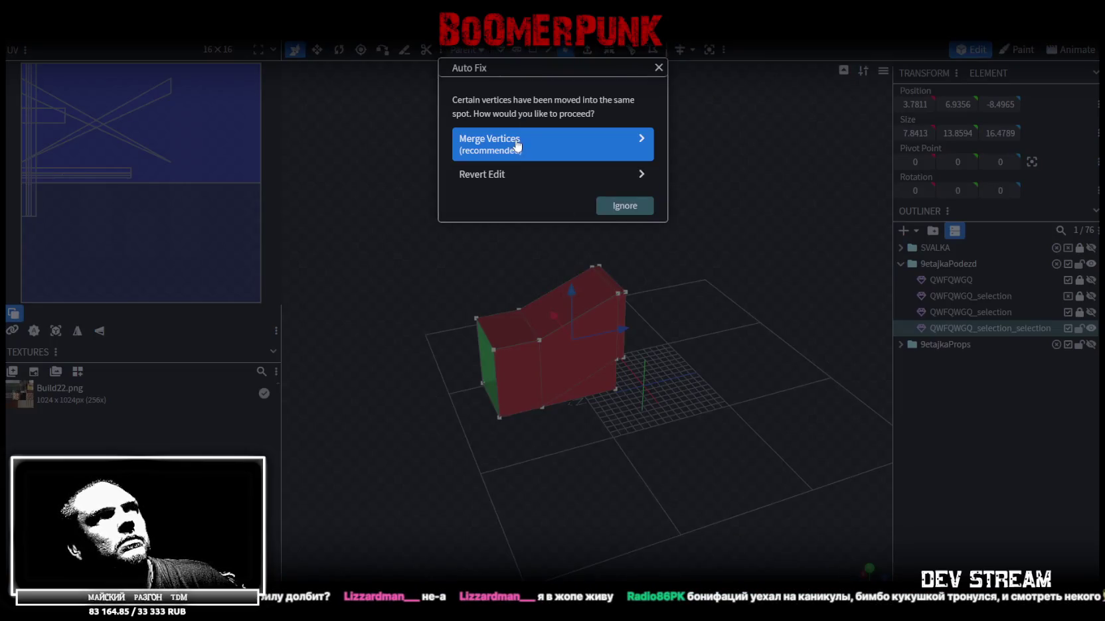
{"action": "left_click", "coordinate": [542, 142]}
{"action": "mouse_move", "coordinate": [691, 212]}
{"action": "left_mouse_down"}
{"action": "mouse_move", "coordinate": [831, 242]}
{"action": "mouse_move", "coordinate": [788, 231]}
{"action": "left_mouse_up"}
Step: Save Build27.bbmodel and make the QWFQWGQ wall mesh visible again
{"action": "key", "text": "ctrl+s"}
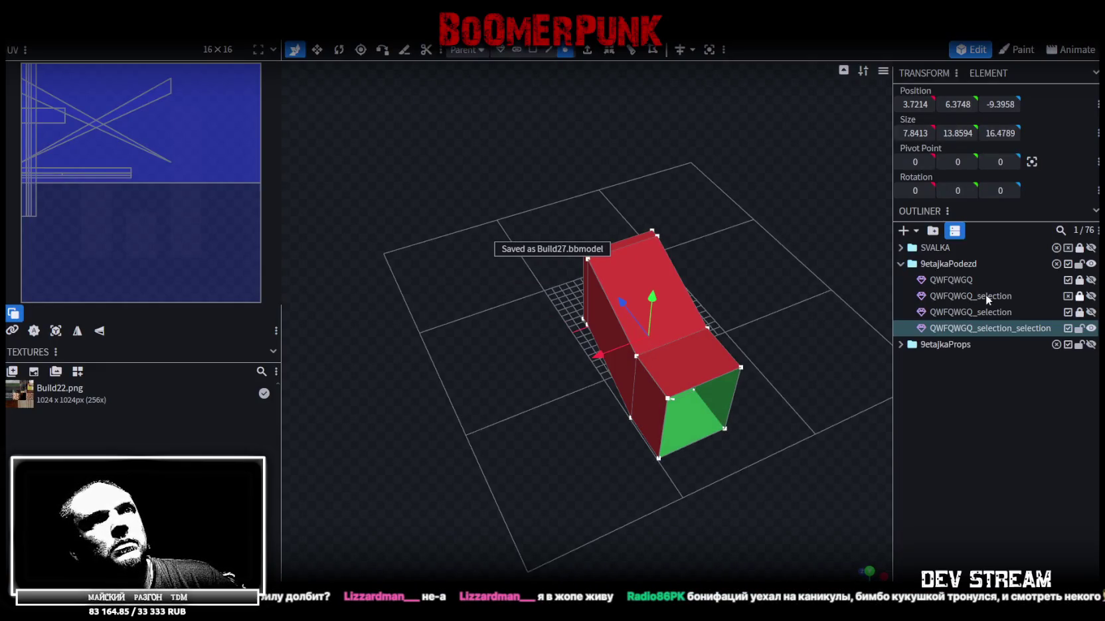
{"action": "left_click", "coordinate": [1091, 280]}
{"action": "mouse_move", "coordinate": [827, 382]}
{"action": "left_mouse_down"}
{"action": "mouse_move", "coordinate": [677, 336]}
{"action": "mouse_move", "coordinate": [621, 411]}
{"action": "mouse_move", "coordinate": [648, 374]}
{"action": "mouse_move", "coordinate": [794, 340]}
{"action": "mouse_move", "coordinate": [849, 388]}
{"action": "mouse_move", "coordinate": [786, 393]}
{"action": "mouse_move", "coordinate": [810, 360]}
{"action": "mouse_move", "coordinate": [761, 344]}
{"action": "left_mouse_up"}
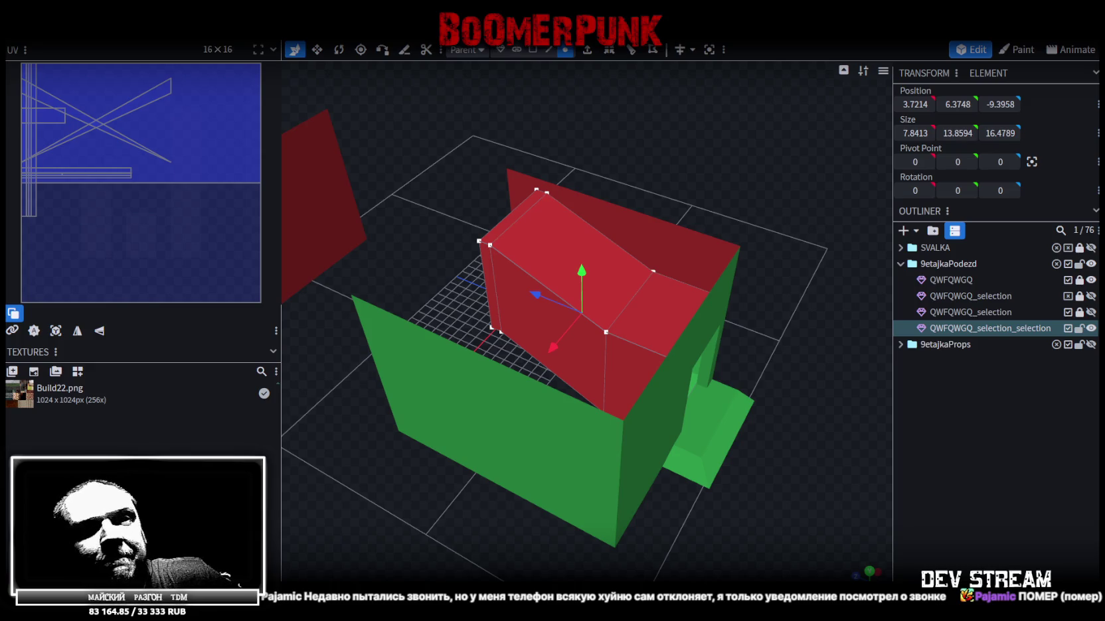
{"action": "mouse_move", "coordinate": [775, 445]}
{"action": "left_mouse_down"}
{"action": "mouse_move", "coordinate": [494, 413]}
{"action": "mouse_move", "coordinate": [670, 490]}
{"action": "mouse_move", "coordinate": [625, 491]}
{"action": "mouse_move", "coordinate": [647, 473]}
{"action": "mouse_move", "coordinate": [826, 480]}
{"action": "mouse_move", "coordinate": [560, 544]}
{"action": "mouse_move", "coordinate": [548, 516]}
{"action": "mouse_move", "coordinate": [736, 413]}
{"action": "mouse_move", "coordinate": [705, 339]}
{"action": "mouse_move", "coordinate": [660, 314]}
{"action": "mouse_move", "coordinate": [410, 382]}
{"action": "mouse_move", "coordinate": [411, 398]}
{"action": "mouse_move", "coordinate": [451, 427]}
{"action": "mouse_move", "coordinate": [573, 475]}
{"action": "left_mouse_up"}
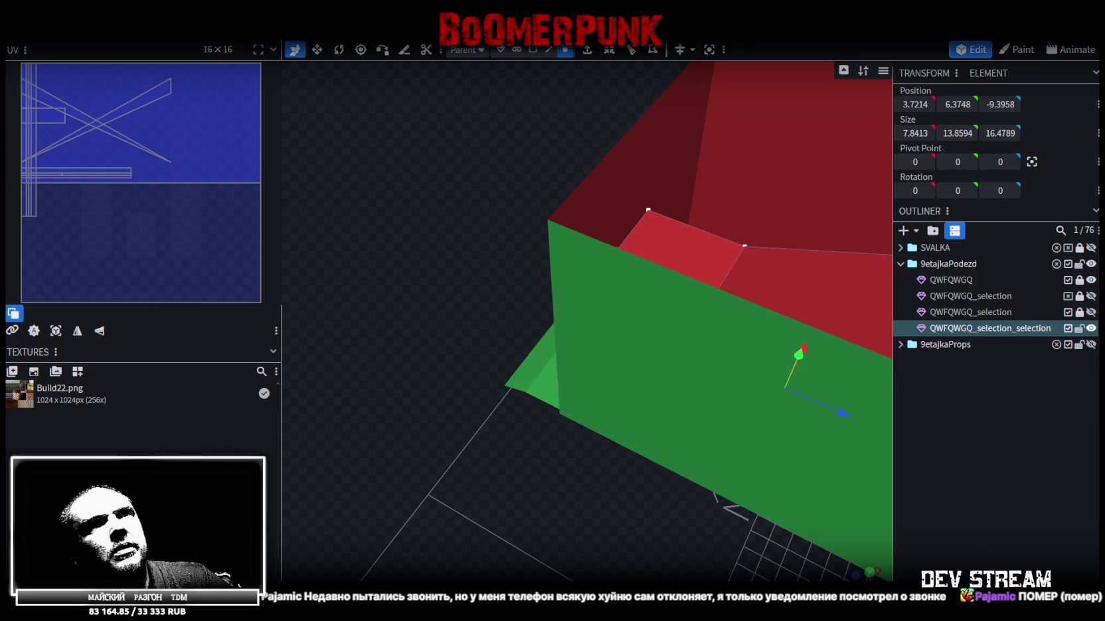
Step: Select the main QWFQWGQ building mesh and hide the red wall piece blocking the doorway
{"action": "left_click", "coordinate": [1091, 328]}
{"action": "left_click", "coordinate": [1091, 328]}
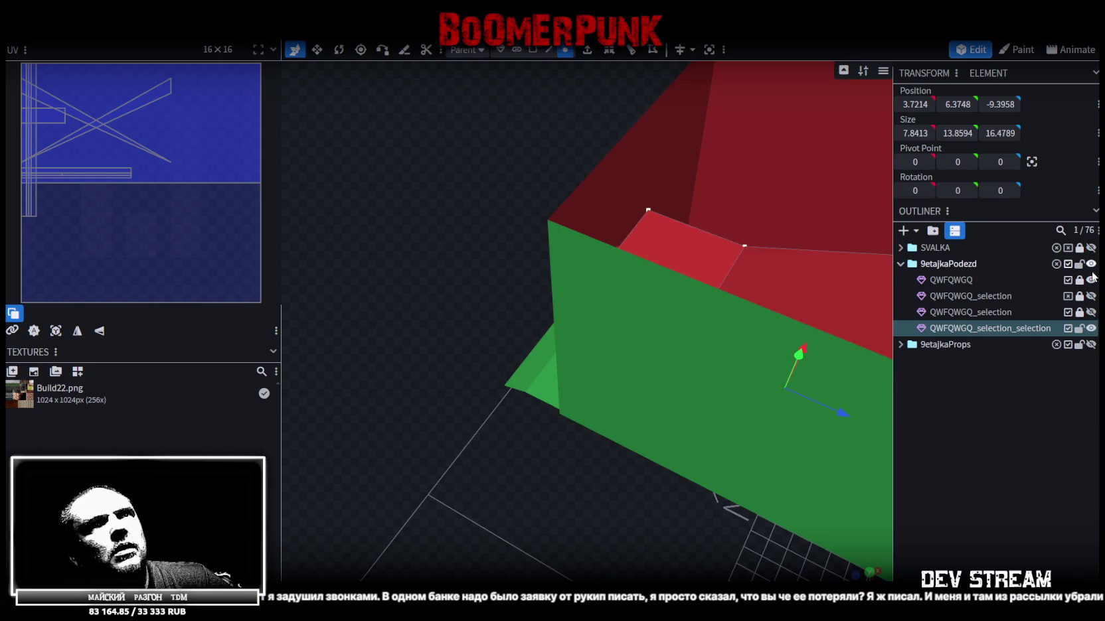
{"action": "left_click", "coordinate": [1090, 280]}
{"action": "left_click", "coordinate": [1091, 280]}
{"action": "left_click", "coordinate": [950, 279]}
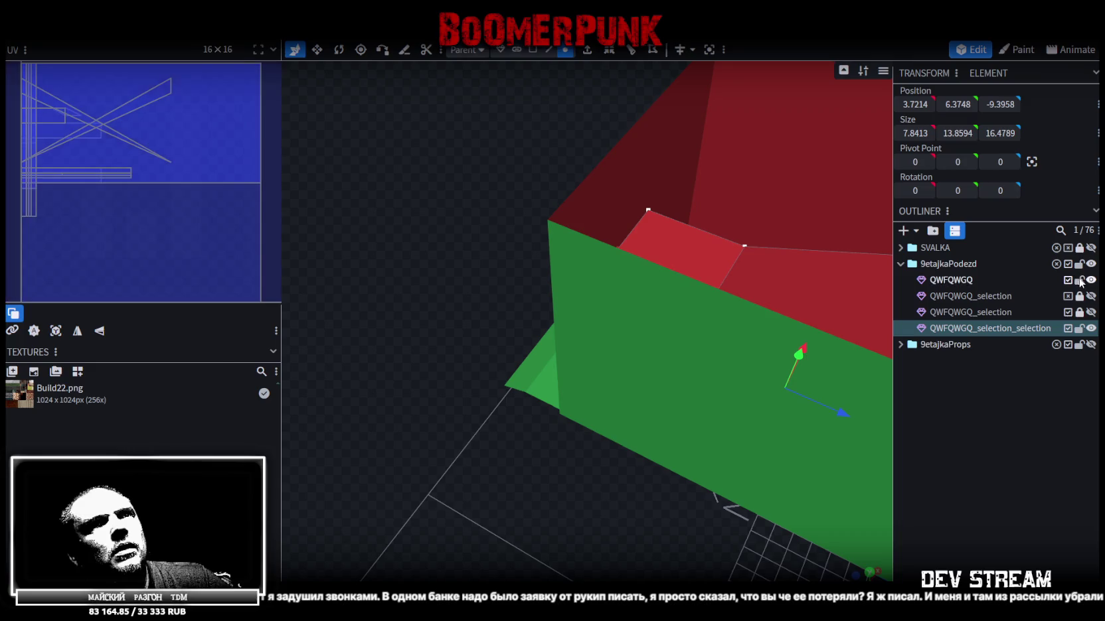
{"action": "mouse_move", "coordinate": [497, 428]}
{"action": "left_mouse_down"}
{"action": "mouse_move", "coordinate": [491, 478]}
{"action": "mouse_move", "coordinate": [437, 456]}
{"action": "mouse_move", "coordinate": [421, 480]}
{"action": "mouse_move", "coordinate": [565, 478]}
{"action": "left_mouse_up"}
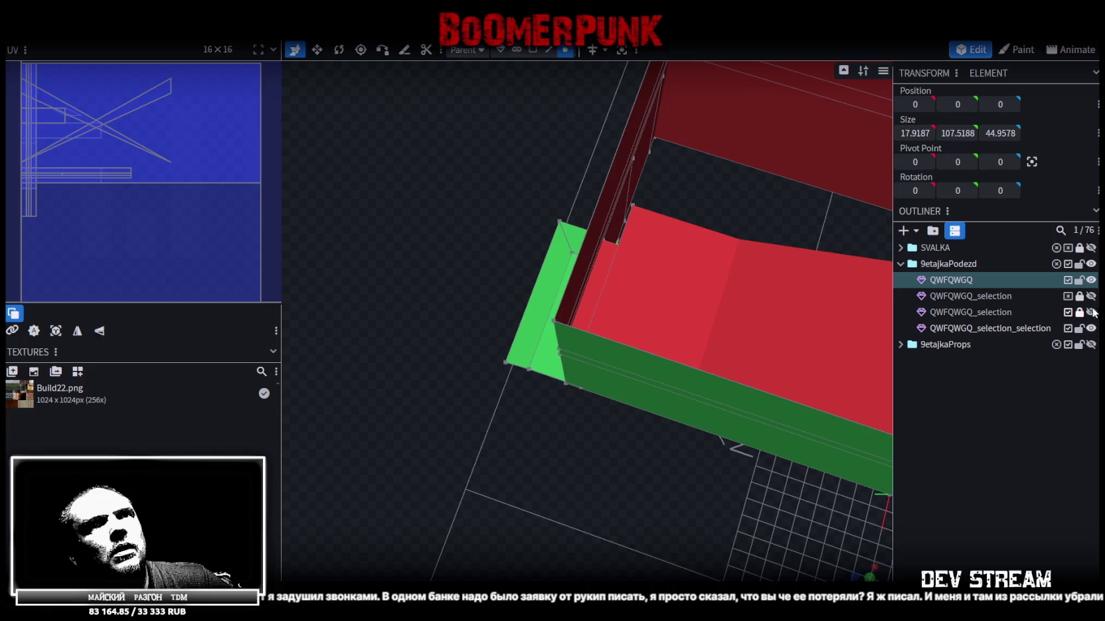
{"action": "left_click", "coordinate": [1091, 328]}
{"action": "left_click_drag", "start_coordinate": [738, 225], "coordinate": [518, 226]}
Step: Select the window frame's faces and split them into a new mesh
{"action": "left_click", "coordinate": [535, 49]}
{"action": "left_click_drag", "start_coordinate": [545, 266], "coordinate": [561, 349]}
{"action": "left_click", "coordinate": [551, 337]}
{"action": "left_click", "coordinate": [719, 314], "text": "shift"}
{"action": "mouse_move", "coordinate": [733, 433]}
{"action": "left_mouse_down"}
{"action": "mouse_move", "coordinate": [621, 505]}
{"action": "mouse_move", "coordinate": [717, 380]}
{"action": "left_mouse_up"}
{"action": "right_click", "coordinate": [717, 380]}
{"action": "left_click", "coordinate": [736, 377]}
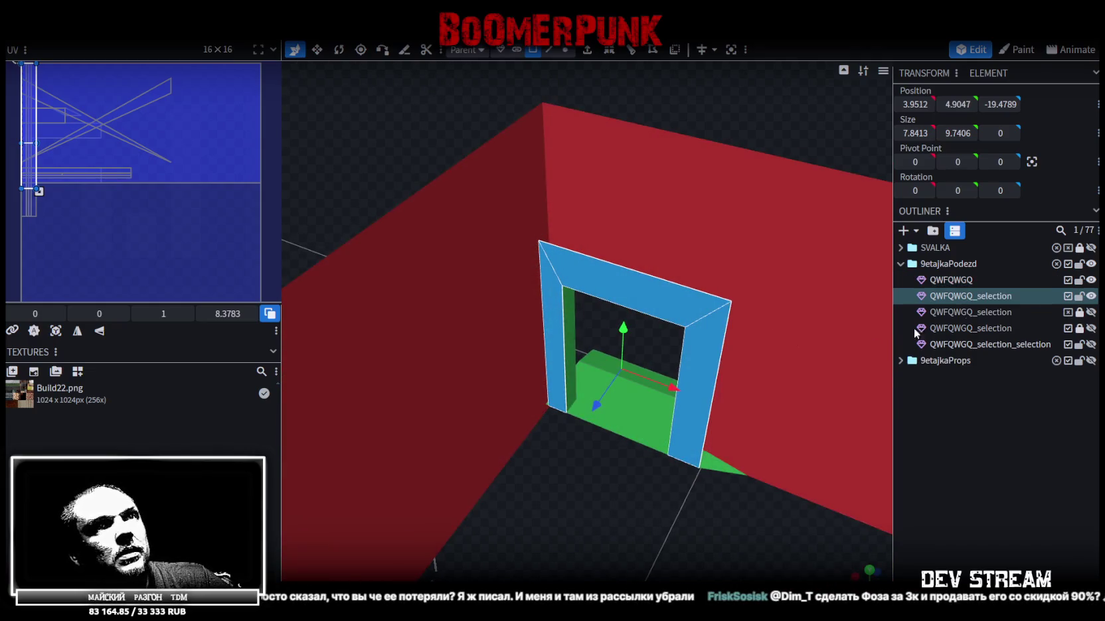
Step: Show QWFQWGQ_selection_selection and select it together with QWFQWGQ_selection
{"action": "left_click", "coordinate": [1091, 345]}
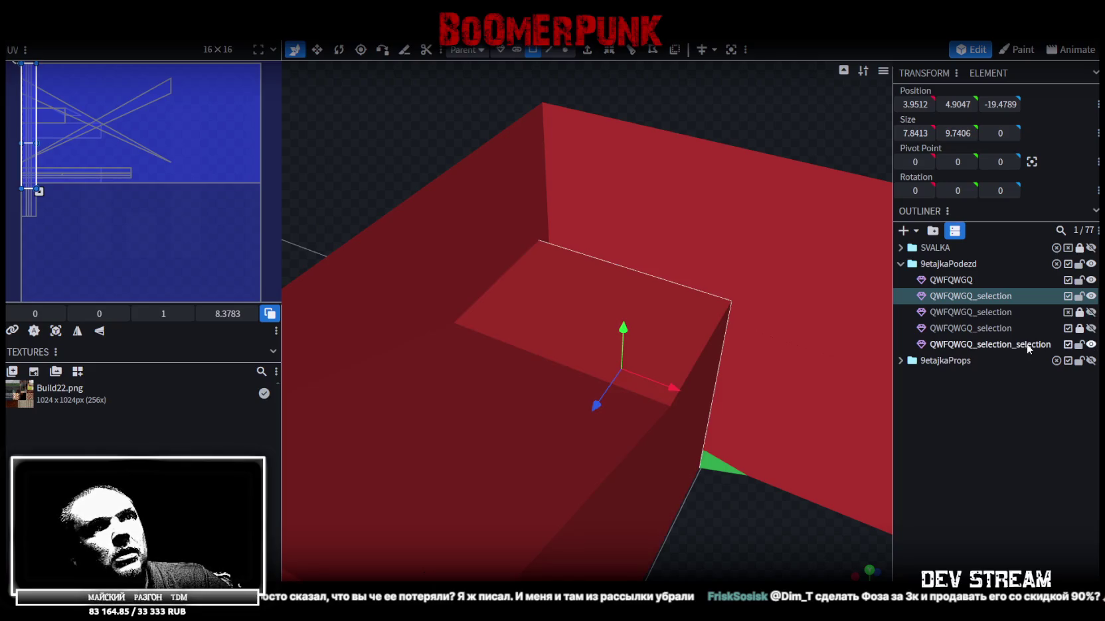
{"action": "left_click", "coordinate": [1005, 347]}
{"action": "left_click", "coordinate": [1000, 293], "text": "ctrl"}
{"action": "right_click", "coordinate": [996, 296]}
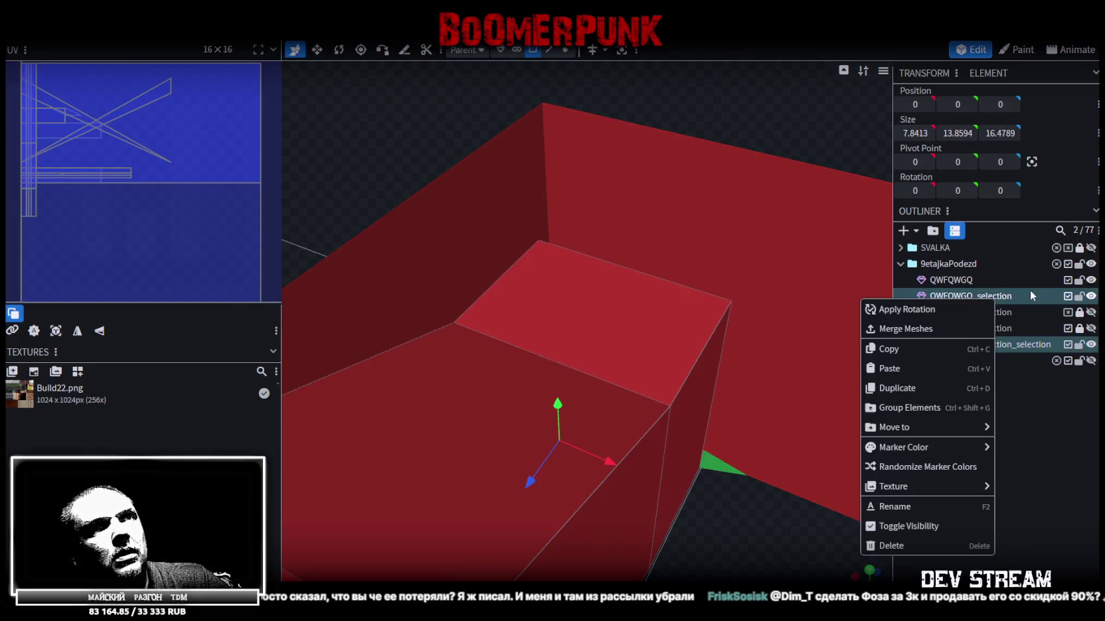
Step: Merge the two selected meshes into QWFQWGQ_selection_selection and hide the main QWFQWGQ mesh
{"action": "left_click", "coordinate": [906, 328]}
{"action": "left_click", "coordinate": [1091, 279]}
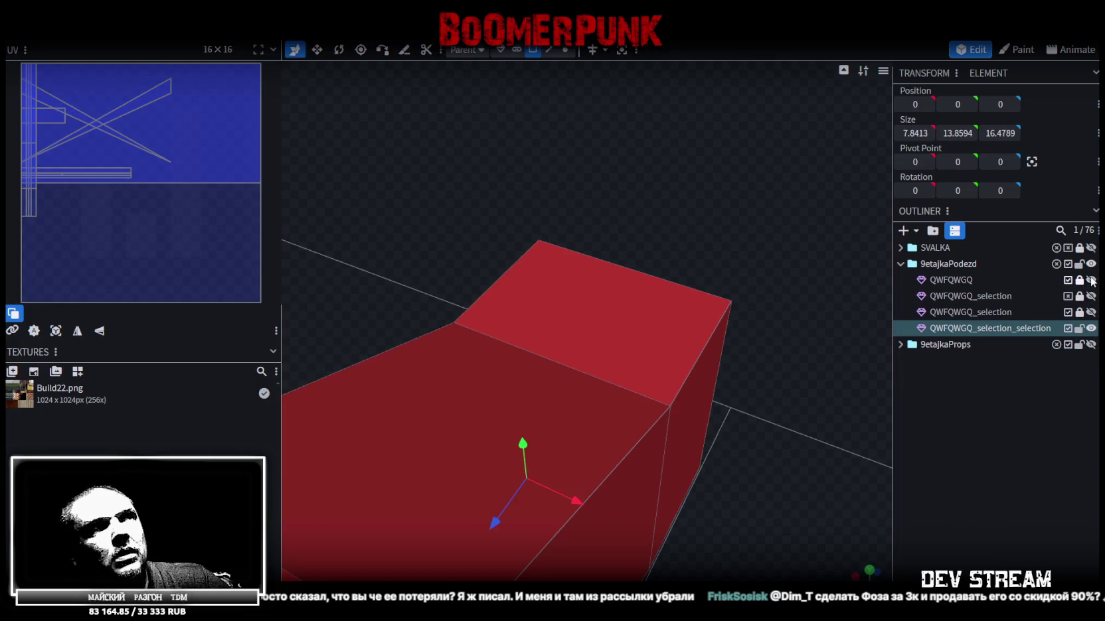
{"action": "left_click_drag", "start_coordinate": [768, 372], "coordinate": [592, 306]}
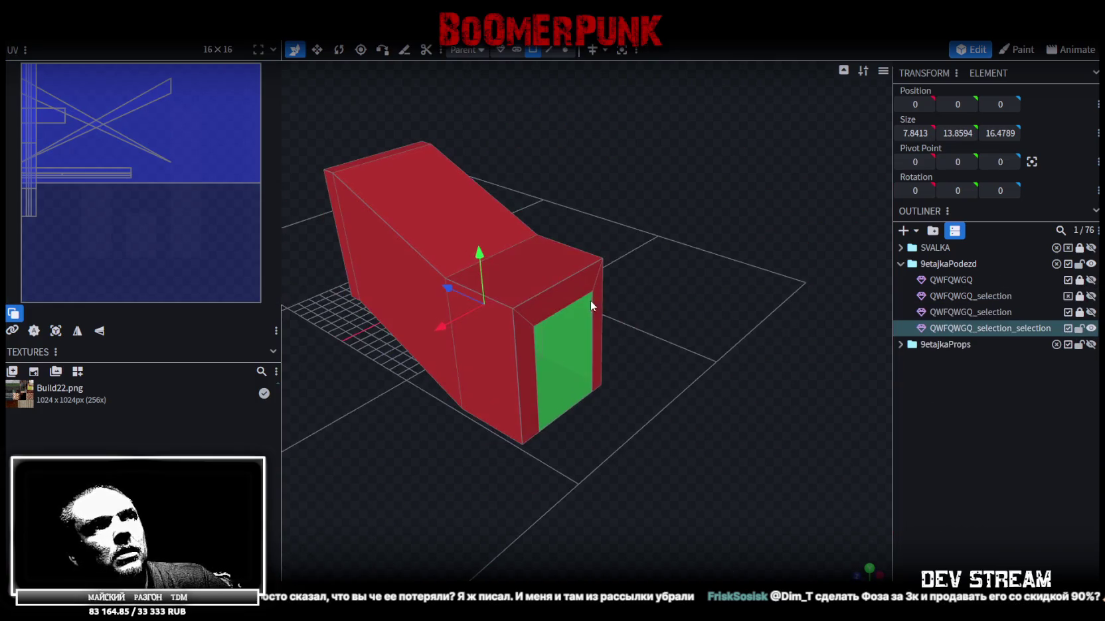
Step: Drag vertices onto their neighbours and accept the weld of four duplicate vertices
{"action": "left_click", "coordinate": [568, 51]}
{"action": "left_click_drag", "start_coordinate": [480, 251], "coordinate": [479, 248]}
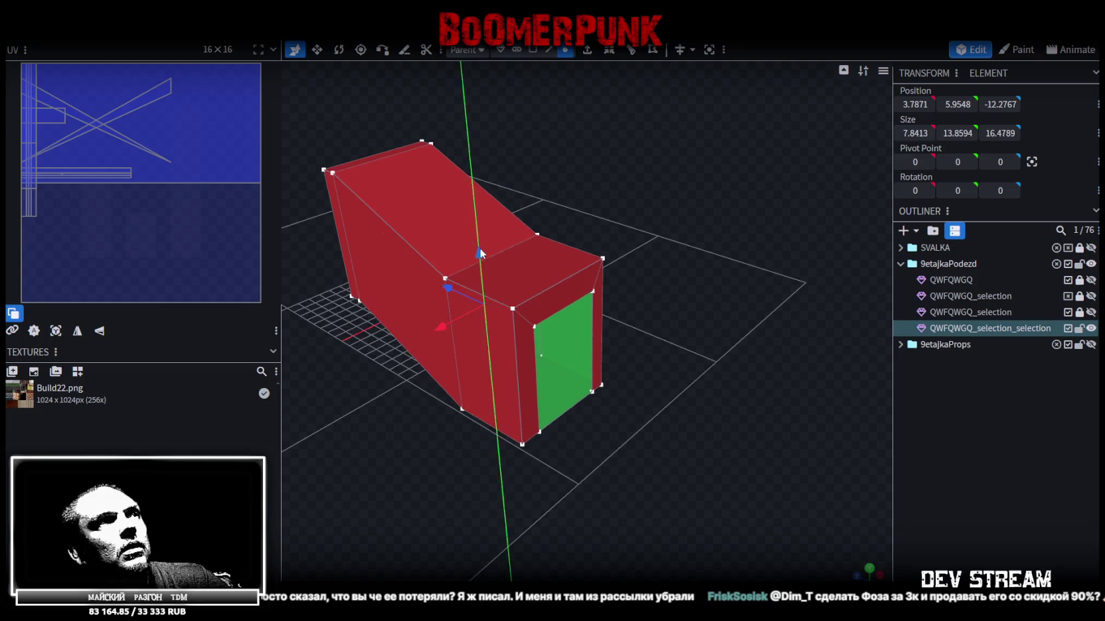
{"action": "key", "text": "Return"}
{"action": "mouse_move", "coordinate": [435, 346]}
{"action": "left_mouse_down"}
{"action": "mouse_move", "coordinate": [574, 439]}
{"action": "mouse_move", "coordinate": [593, 433]}
{"action": "mouse_move", "coordinate": [729, 494]}
{"action": "left_mouse_up"}
{"action": "mouse_move", "coordinate": [787, 446]}
{"action": "left_mouse_down"}
{"action": "mouse_move", "coordinate": [569, 438]}
{"action": "mouse_move", "coordinate": [621, 464]}
{"action": "mouse_move", "coordinate": [544, 472]}
{"action": "mouse_move", "coordinate": [683, 471]}
{"action": "left_mouse_up"}
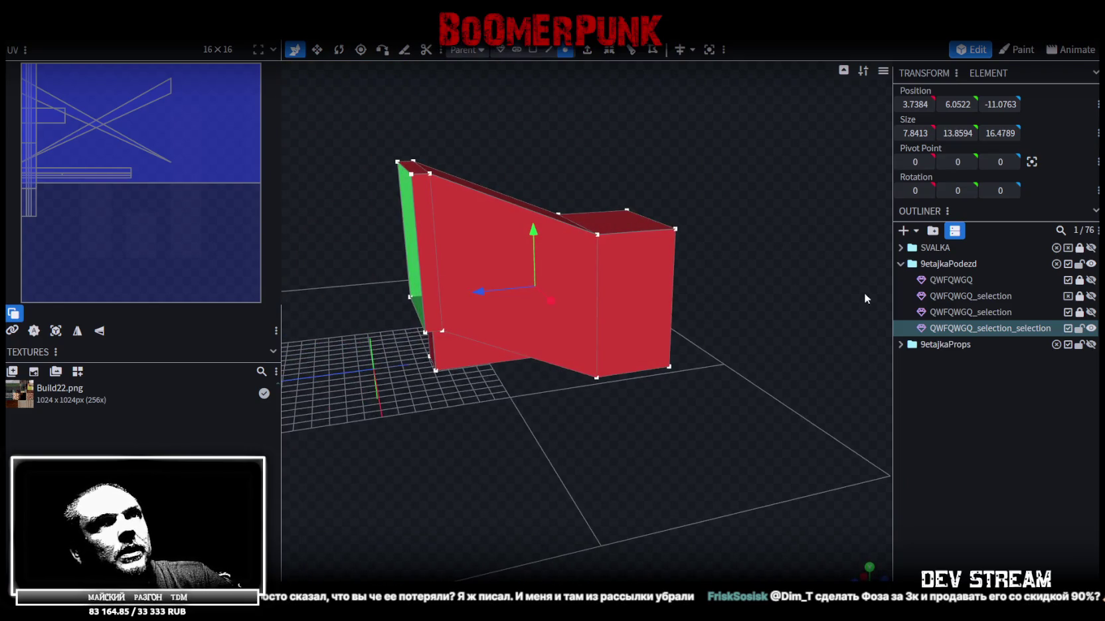
Step: Expand SVALKA and 5etajkaPodezd and preview the 5etajka_1stFloor_Enter and 5etajka_1stFloor pieces, leaving them hidden
{"action": "left_click", "coordinate": [901, 247]}
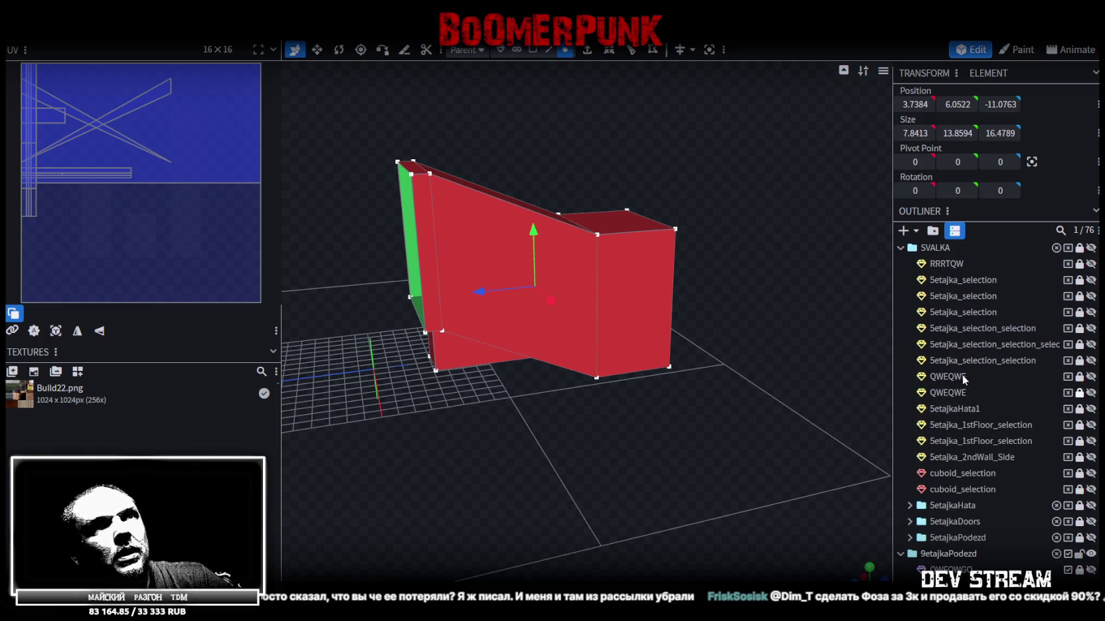
{"action": "scroll", "coordinate": [999, 359], "scroll_direction": "down", "scroll_amount": 3}
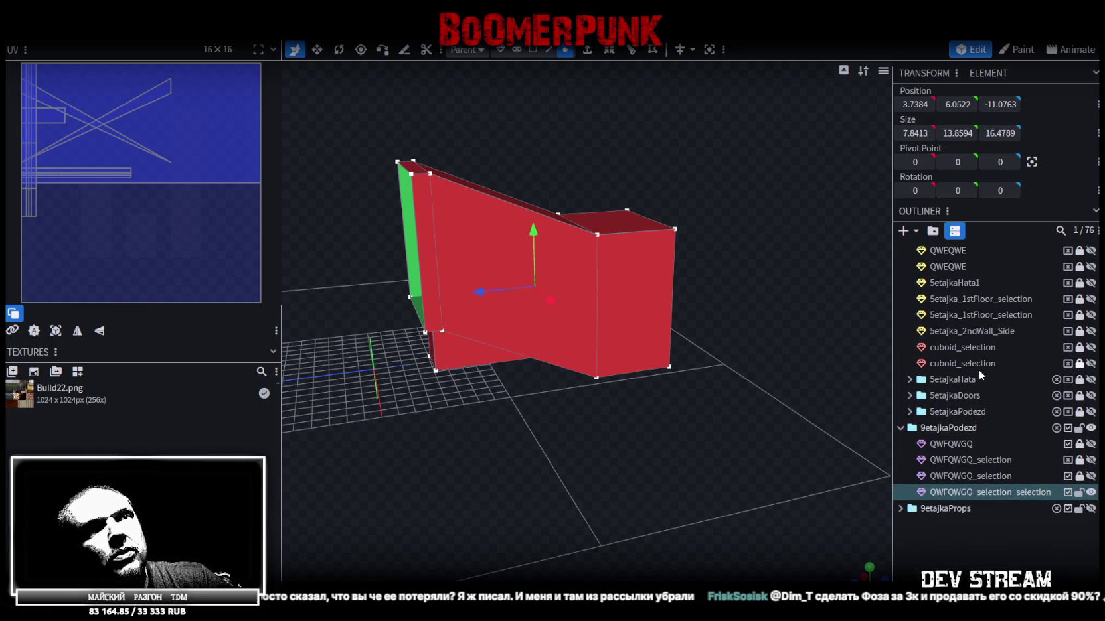
{"action": "left_click", "coordinate": [909, 412]}
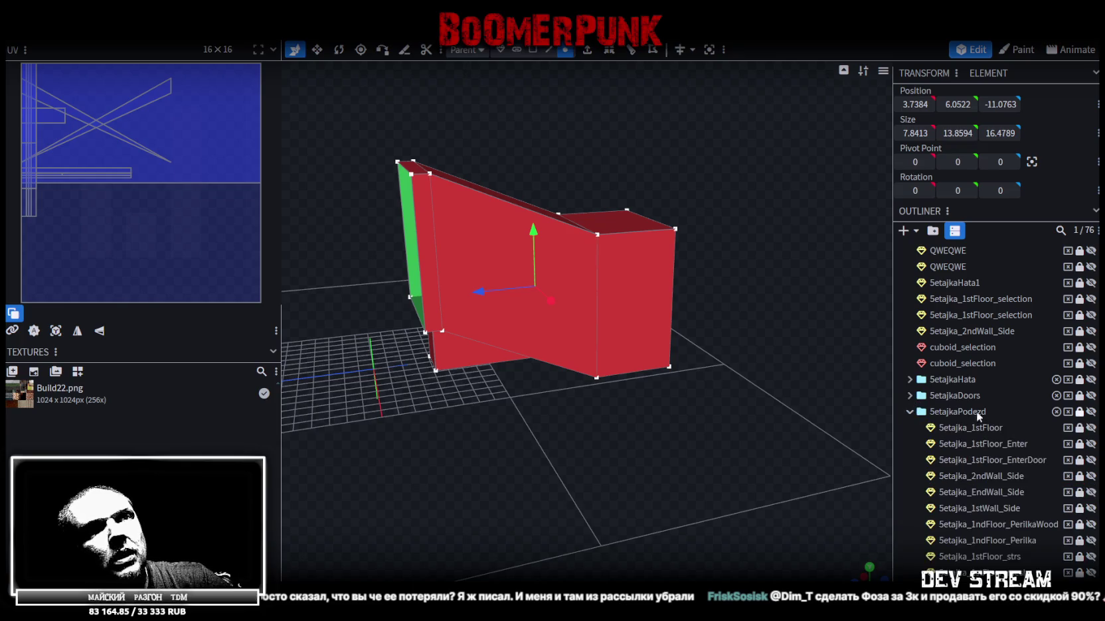
{"action": "scroll", "coordinate": [981, 413], "scroll_direction": "down", "scroll_amount": 1}
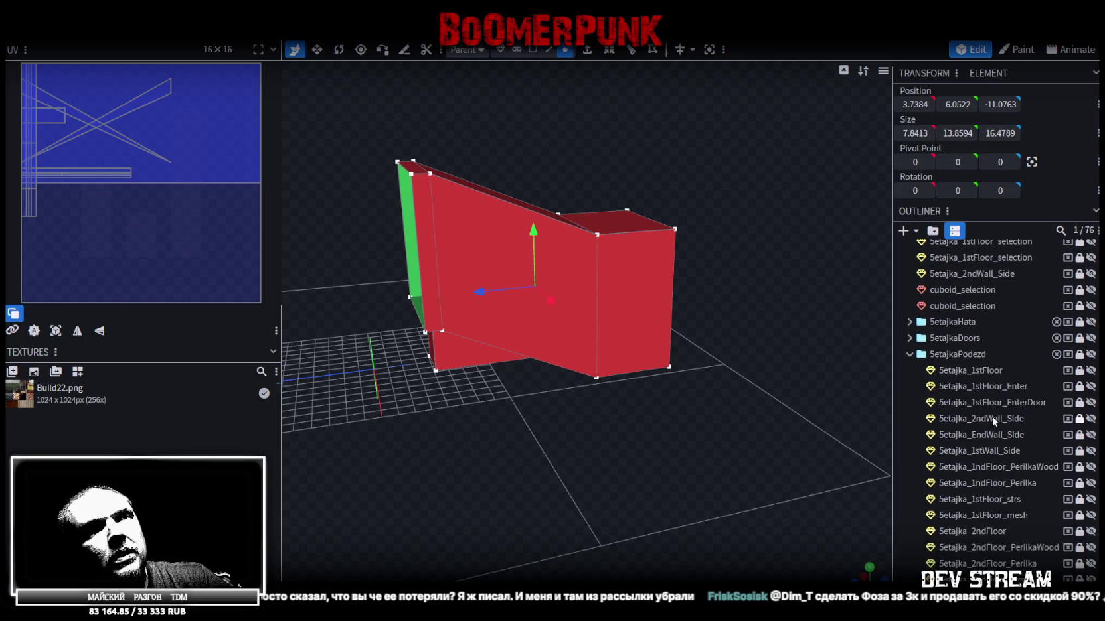
{"action": "left_click", "coordinate": [1091, 386]}
{"action": "mouse_move", "coordinate": [797, 392]}
{"action": "left_mouse_down"}
{"action": "mouse_move", "coordinate": [661, 381]}
{"action": "mouse_move", "coordinate": [629, 355]}
{"action": "mouse_move", "coordinate": [573, 362]}
{"action": "mouse_move", "coordinate": [613, 388]}
{"action": "left_mouse_up"}
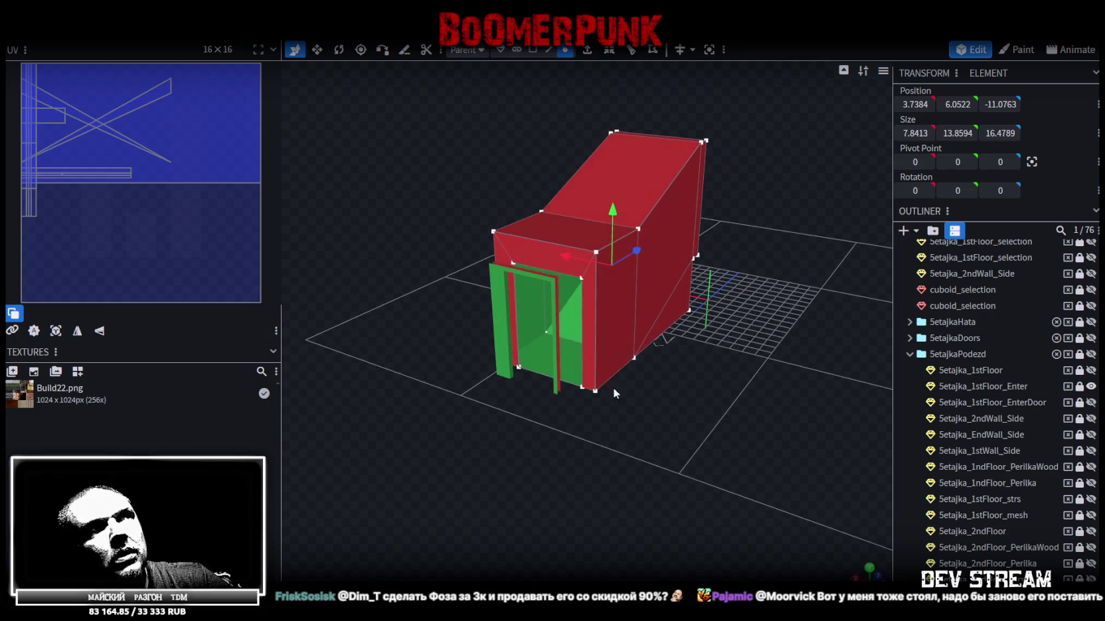
{"action": "left_click", "coordinate": [1091, 386]}
{"action": "left_click", "coordinate": [1090, 371]}
{"action": "mouse_move", "coordinate": [684, 390]}
{"action": "left_mouse_down"}
{"action": "mouse_move", "coordinate": [610, 443]}
{"action": "mouse_move", "coordinate": [680, 395]}
{"action": "mouse_move", "coordinate": [774, 394]}
{"action": "mouse_move", "coordinate": [507, 439]}
{"action": "mouse_move", "coordinate": [600, 453]}
{"action": "mouse_move", "coordinate": [684, 443]}
{"action": "mouse_move", "coordinate": [676, 452]}
{"action": "mouse_move", "coordinate": [499, 479]}
{"action": "mouse_move", "coordinate": [420, 474]}
{"action": "mouse_move", "coordinate": [668, 453]}
{"action": "mouse_move", "coordinate": [681, 462]}
{"action": "left_mouse_up"}
{"action": "left_click", "coordinate": [1091, 371]}
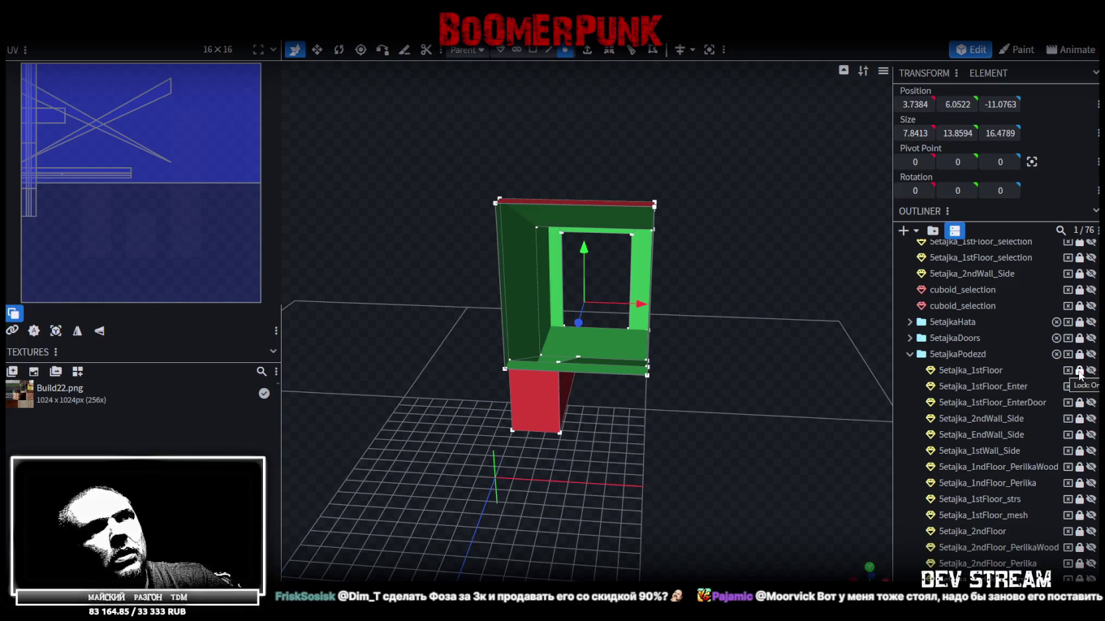
Step: Lock the 5etajka_1stFloor piece and collapse the 5etajkaPodezd and SVALKA folders
{"action": "left_click", "coordinate": [1079, 370]}
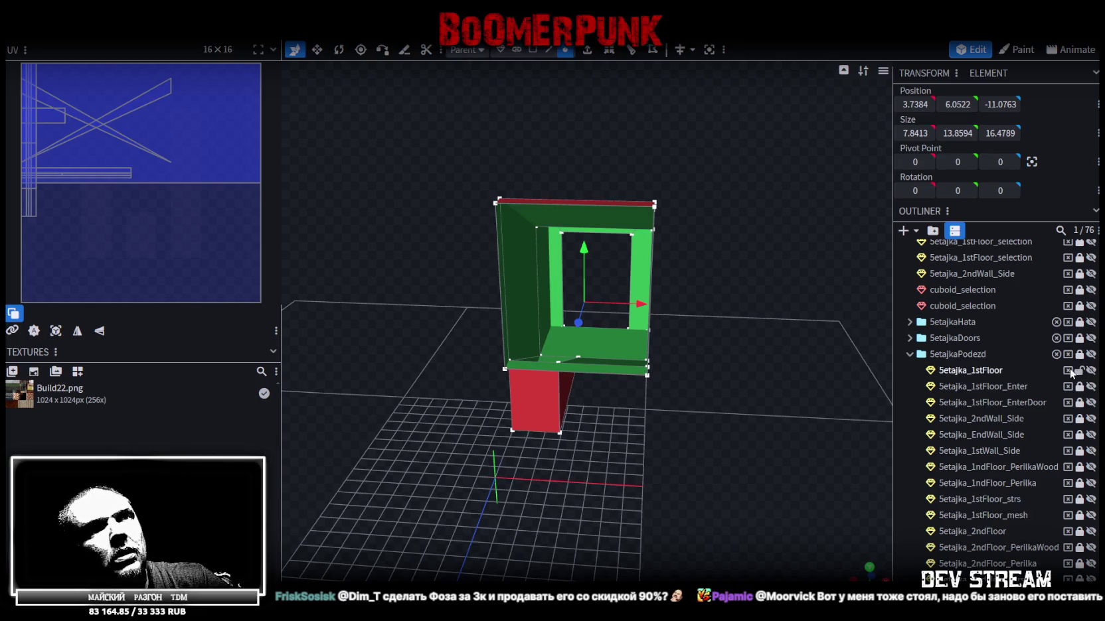
{"action": "left_click", "coordinate": [956, 372]}
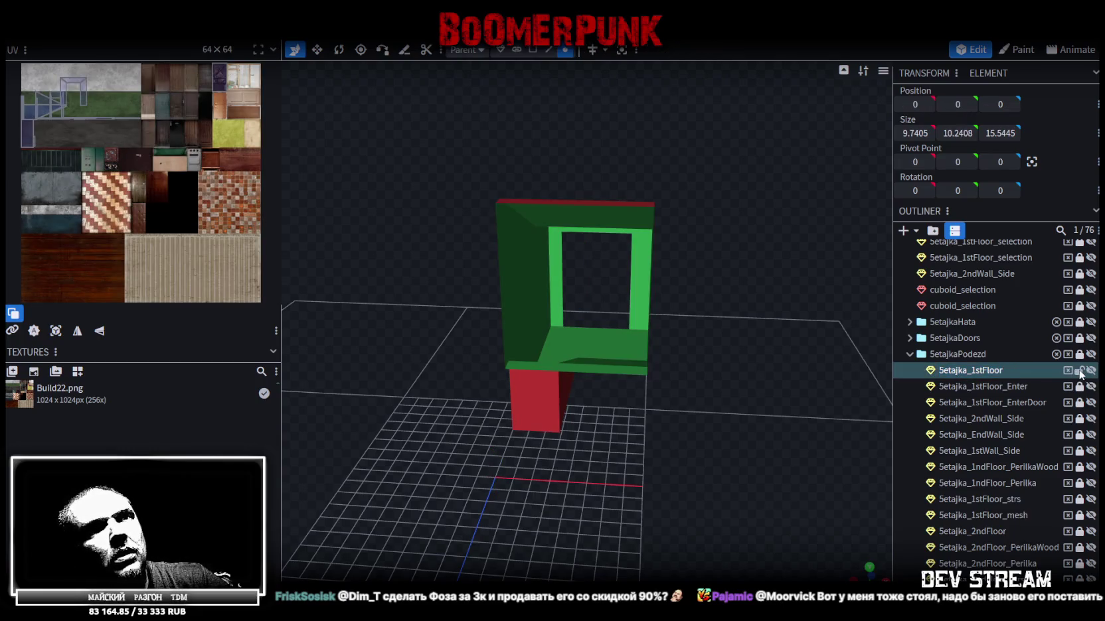
{"action": "left_click", "coordinate": [1080, 371]}
{"action": "left_click", "coordinate": [910, 356]}
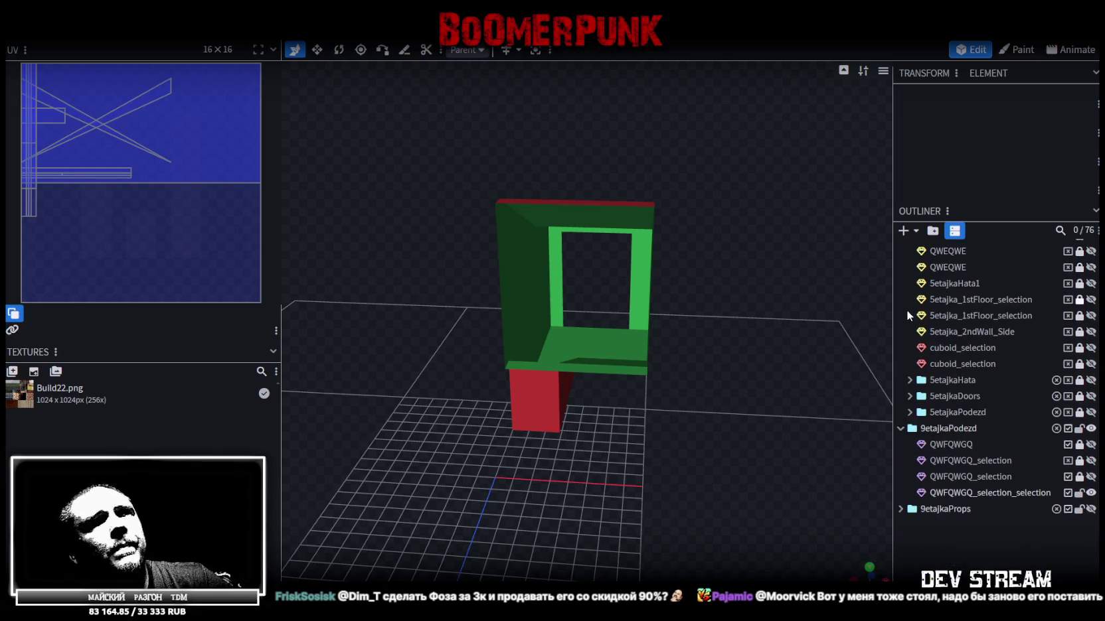
{"action": "scroll", "coordinate": [906, 310], "scroll_direction": "up", "scroll_amount": 5}
{"action": "left_click", "coordinate": [901, 248]}
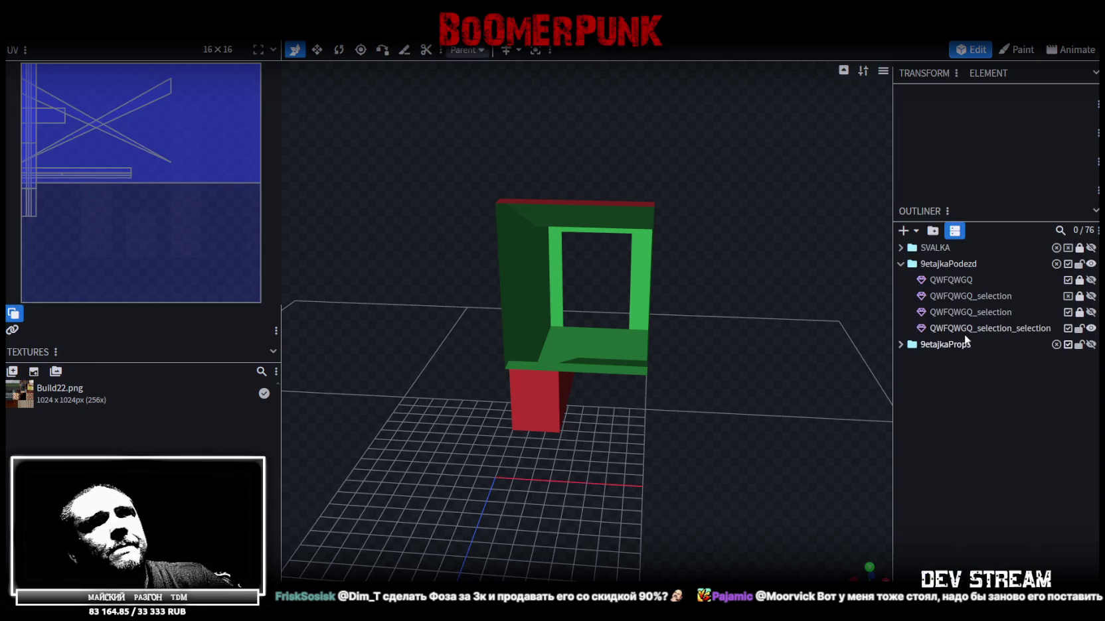
Step: Begin renaming QWFQWGQ_selection_selection, re-expand 5etajkaPodezd to clear the selection, then collapse it
{"action": "double_click", "coordinate": [1012, 328]}
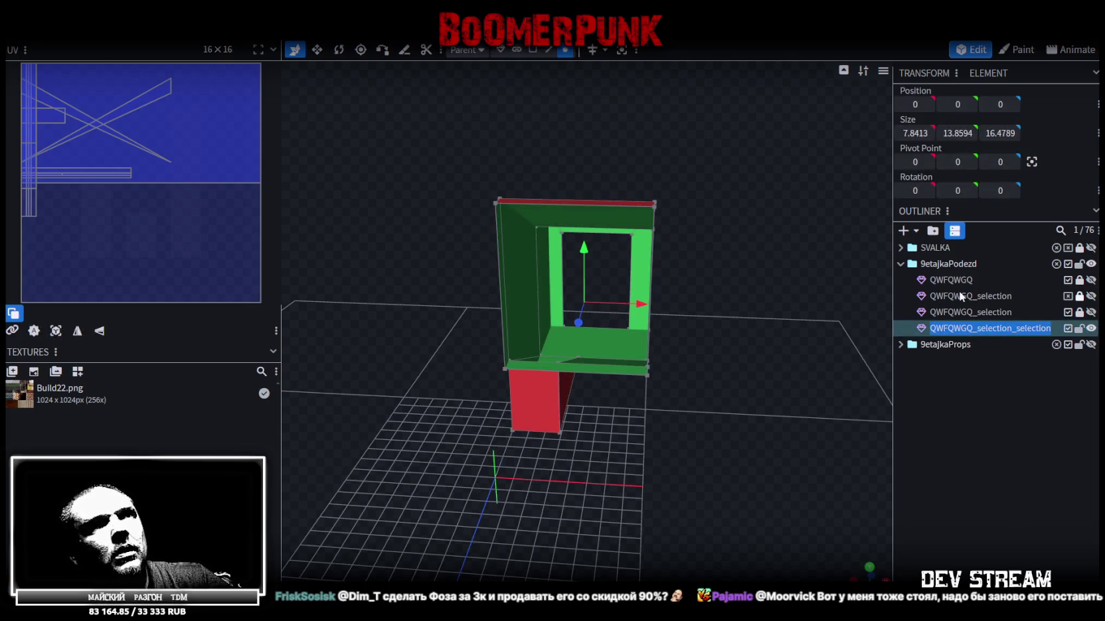
{"action": "left_click", "coordinate": [901, 248]}
{"action": "scroll", "coordinate": [953, 411], "scroll_direction": "down", "scroll_amount": 2}
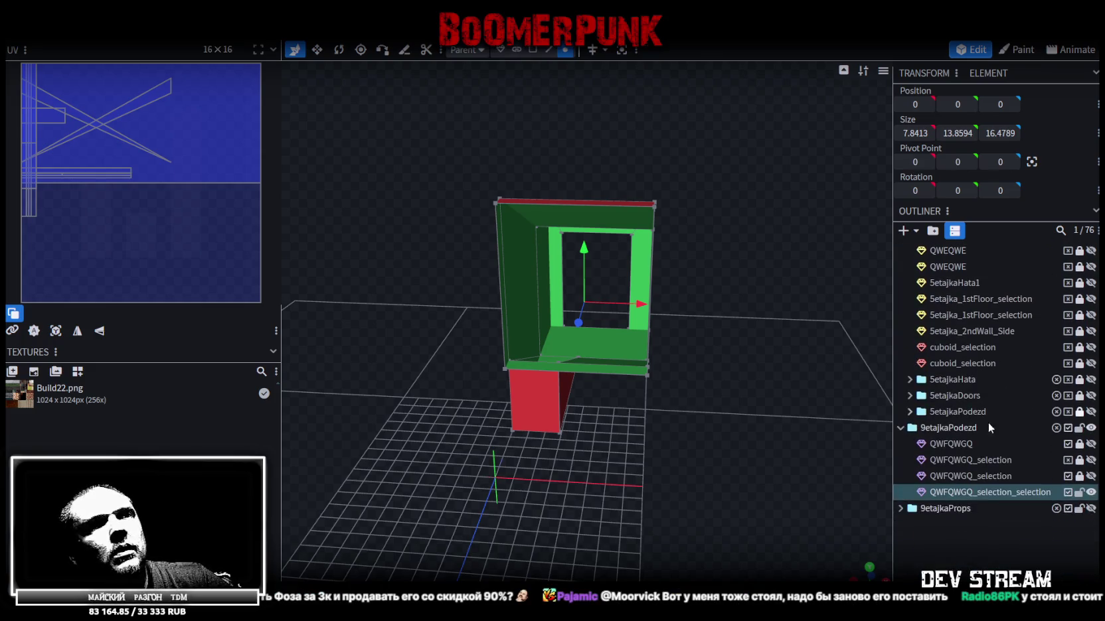
{"action": "left_click", "coordinate": [907, 413]}
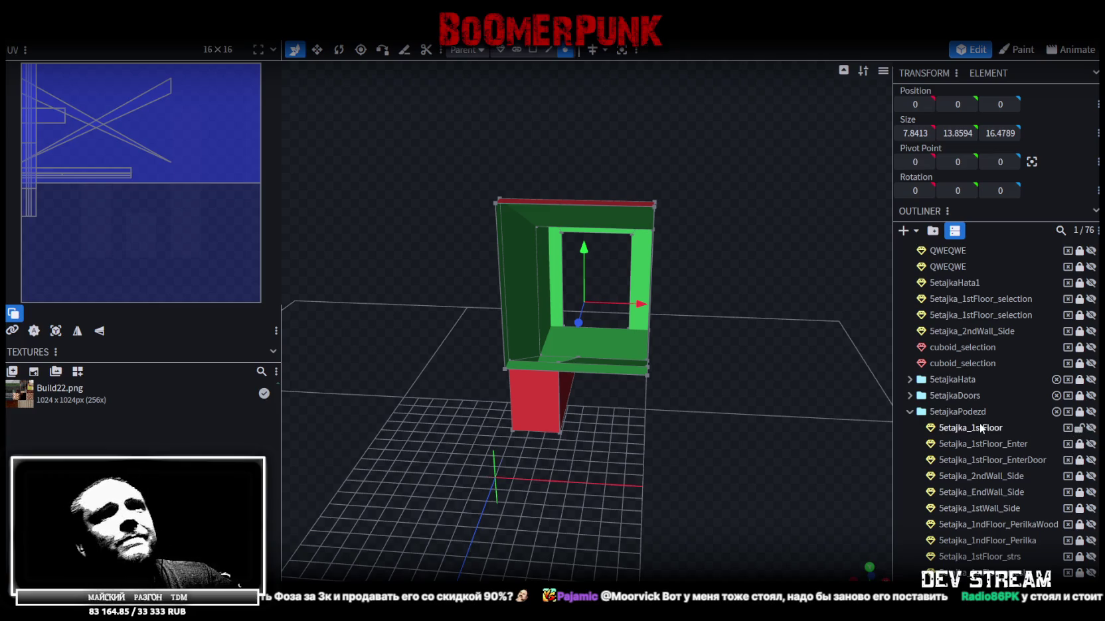
{"action": "left_click", "coordinate": [981, 429], "text": "ctrl"}
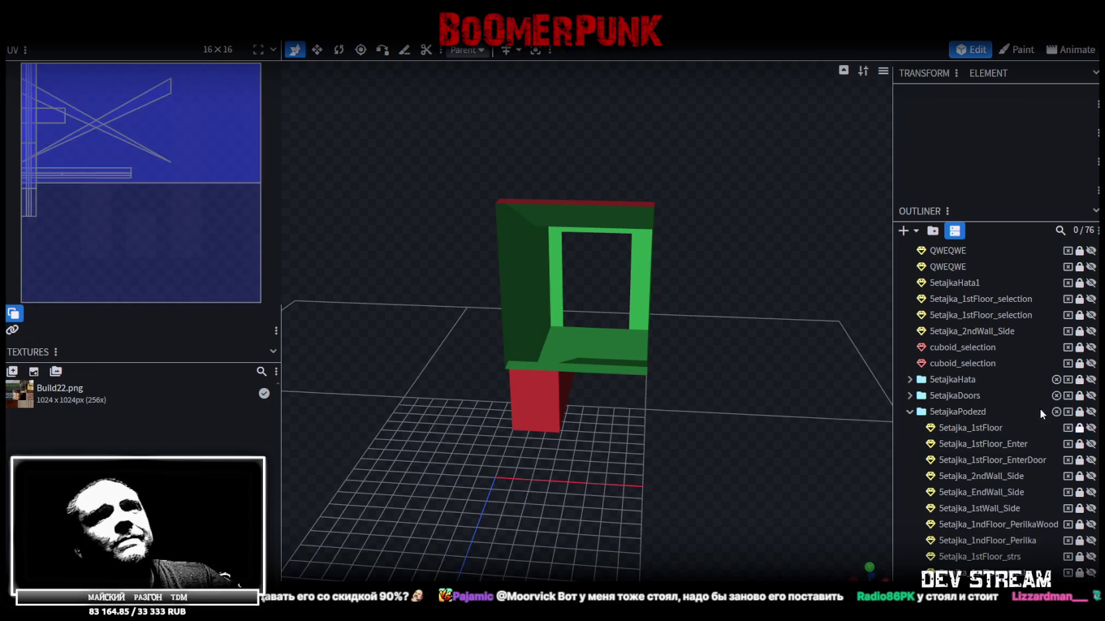
{"action": "left_click", "coordinate": [910, 413]}
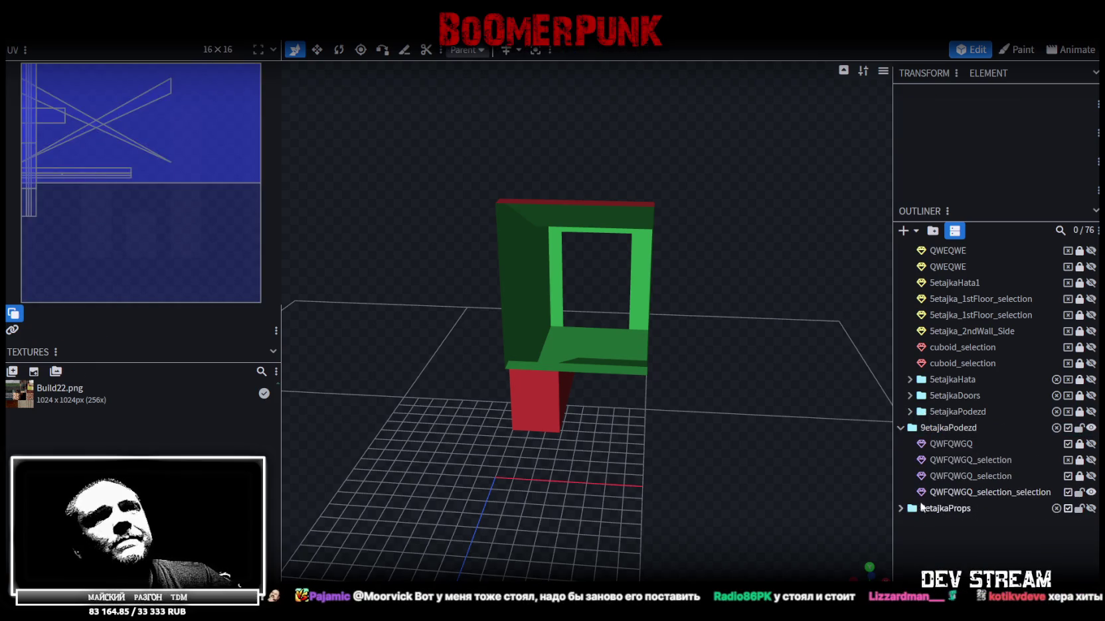
Step: Rename the QWFQWGQ_selection_selection mesh to 9etajka_1stFloor and clear the selection
{"action": "double_click", "coordinate": [974, 491]}
{"action": "type", "text": "5etajka_1stFloor"}
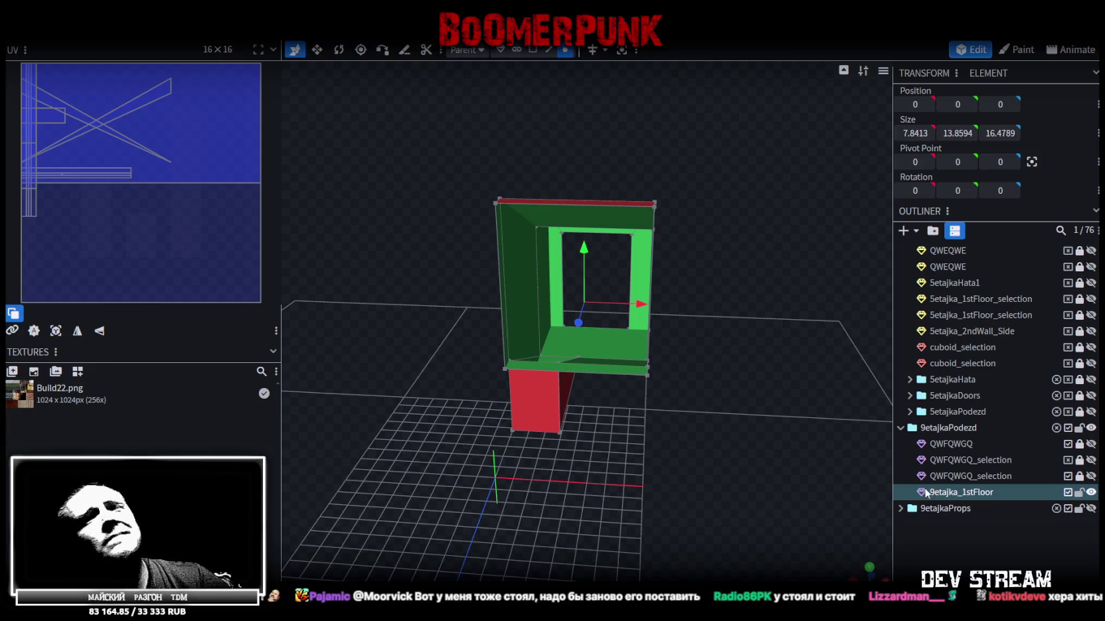
{"action": "left_click", "coordinate": [664, 451]}
{"action": "scroll", "coordinate": [602, 418], "scroll_direction": "up", "scroll_amount": 3}
{"action": "scroll", "coordinate": [602, 419], "scroll_direction": "up", "scroll_amount": 2}
{"action": "mouse_move", "coordinate": [624, 418]}
{"action": "left_mouse_down"}
{"action": "mouse_move", "coordinate": [680, 460]}
{"action": "mouse_move", "coordinate": [503, 444]}
{"action": "mouse_move", "coordinate": [478, 451]}
{"action": "mouse_move", "coordinate": [518, 468]}
{"action": "mouse_move", "coordinate": [718, 444]}
{"action": "mouse_move", "coordinate": [604, 432]}
{"action": "left_mouse_up"}
Step: Select the floor face inside the 9etajka_1stFloor entrance opening
{"action": "left_click", "coordinate": [606, 428]}
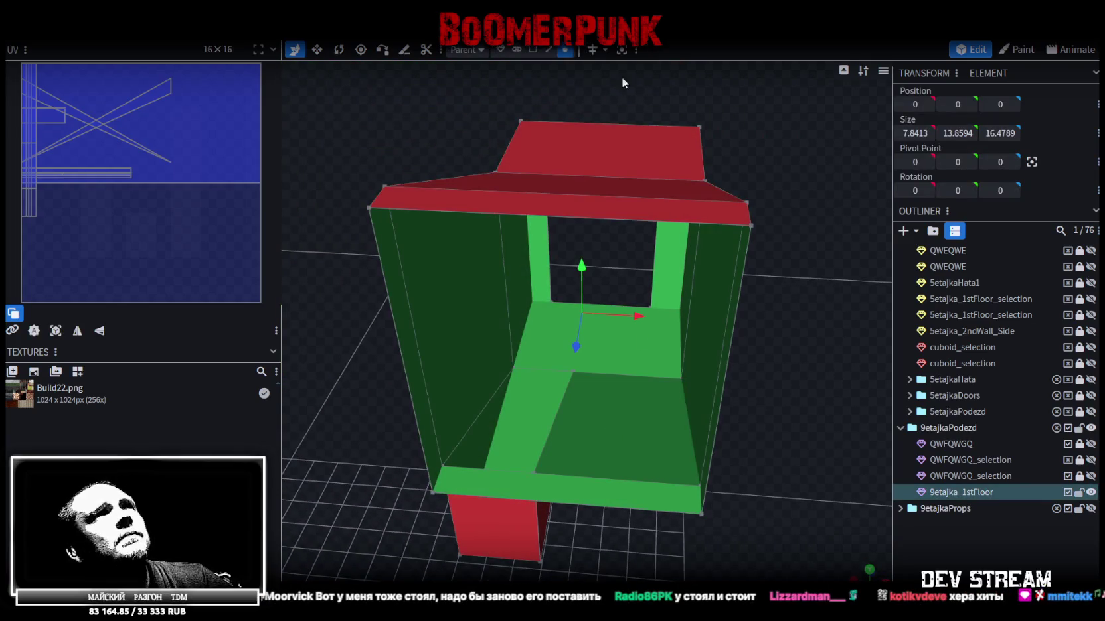
{"action": "left_click", "coordinate": [532, 49]}
{"action": "left_click", "coordinate": [644, 433]}
{"action": "scroll", "coordinate": [736, 458], "scroll_direction": "down", "scroll_amount": 2}
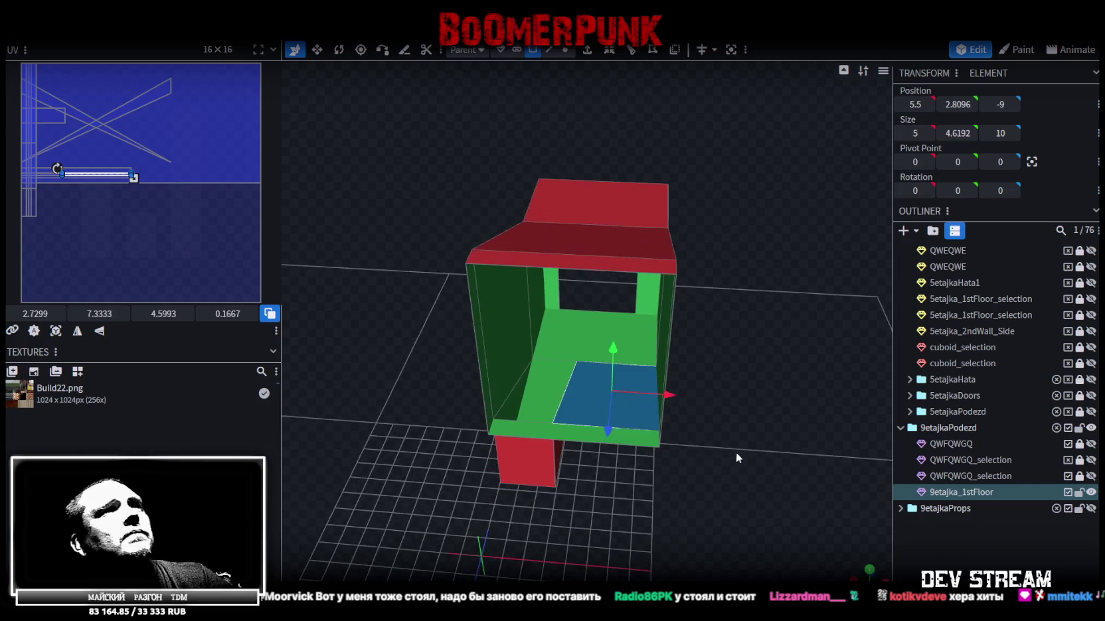
{"action": "mouse_move", "coordinate": [735, 452]}
{"action": "left_mouse_down"}
{"action": "mouse_move", "coordinate": [654, 451]}
{"action": "mouse_move", "coordinate": [739, 453]}
{"action": "left_mouse_up"}
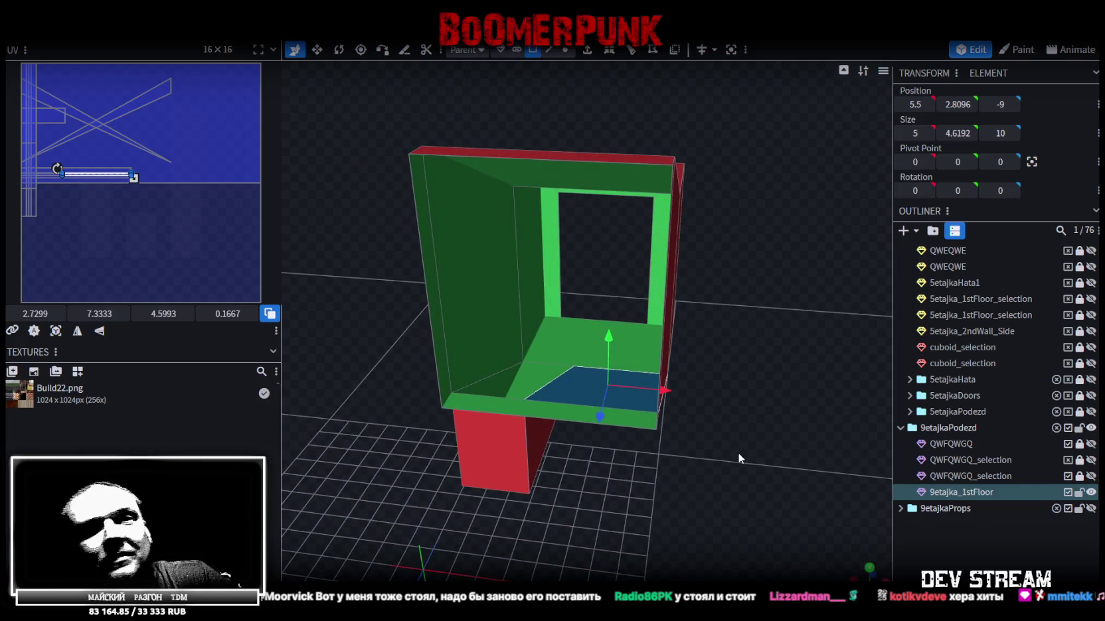
{"action": "mouse_move", "coordinate": [803, 341]}
{"action": "left_mouse_down"}
{"action": "mouse_move", "coordinate": [504, 330]}
{"action": "mouse_move", "coordinate": [479, 299]}
{"action": "mouse_move", "coordinate": [581, 465]}
{"action": "mouse_move", "coordinate": [557, 458]}
{"action": "mouse_move", "coordinate": [585, 457]}
{"action": "mouse_move", "coordinate": [585, 466]}
{"action": "mouse_move", "coordinate": [588, 453]}
{"action": "left_mouse_up"}
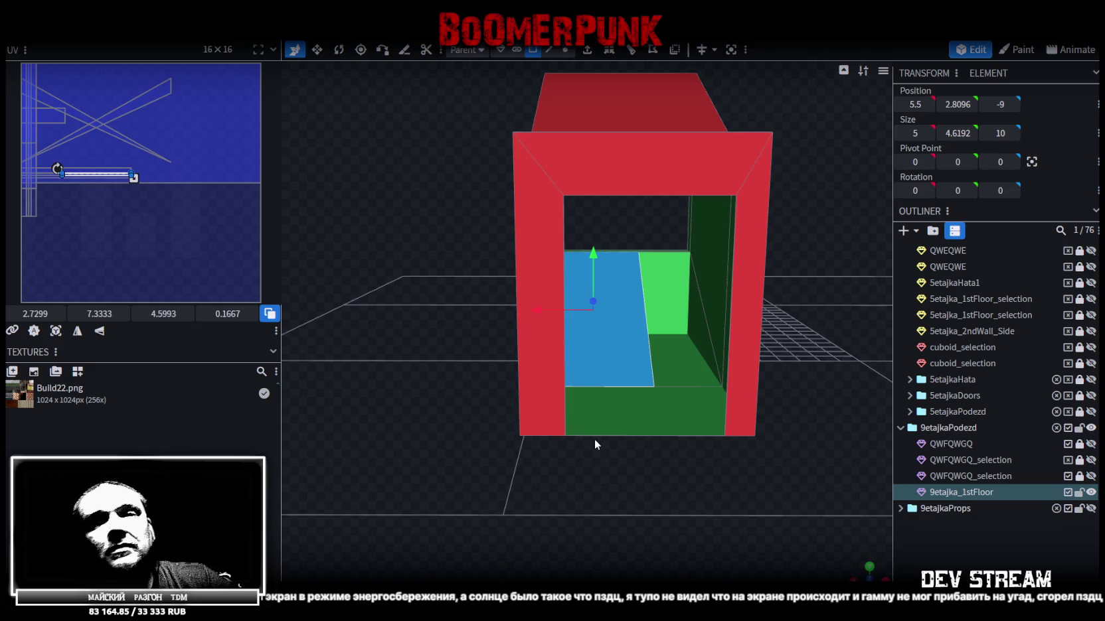
{"action": "right_click", "coordinate": [605, 342]}
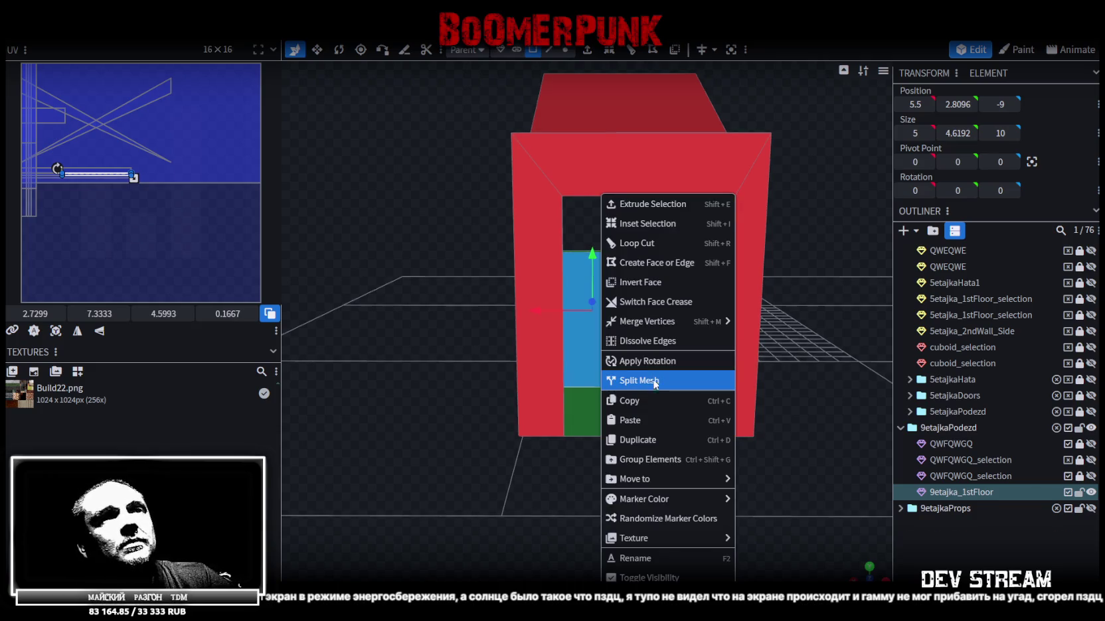
Step: Split the floor face off and name the new parts 9etajka_1stFloor_strs and 9etajka_1stFloor_mesh
{"action": "left_click", "coordinate": [655, 383]}
{"action": "double_click", "coordinate": [1000, 508]}
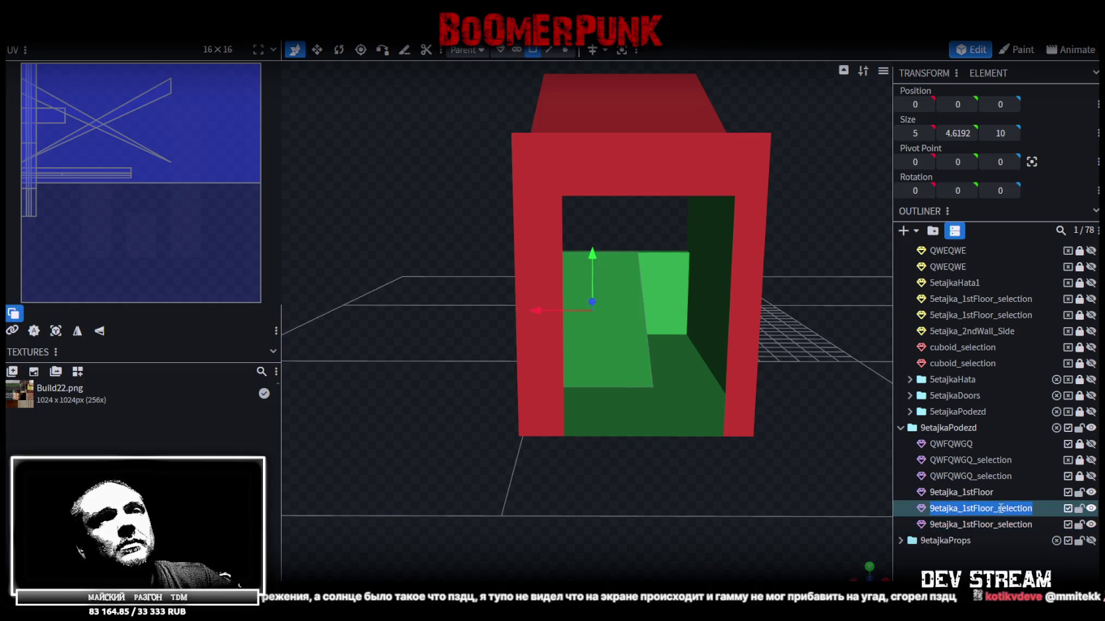
{"action": "left_click_drag", "start_coordinate": [998, 508], "coordinate": [1045, 508]}
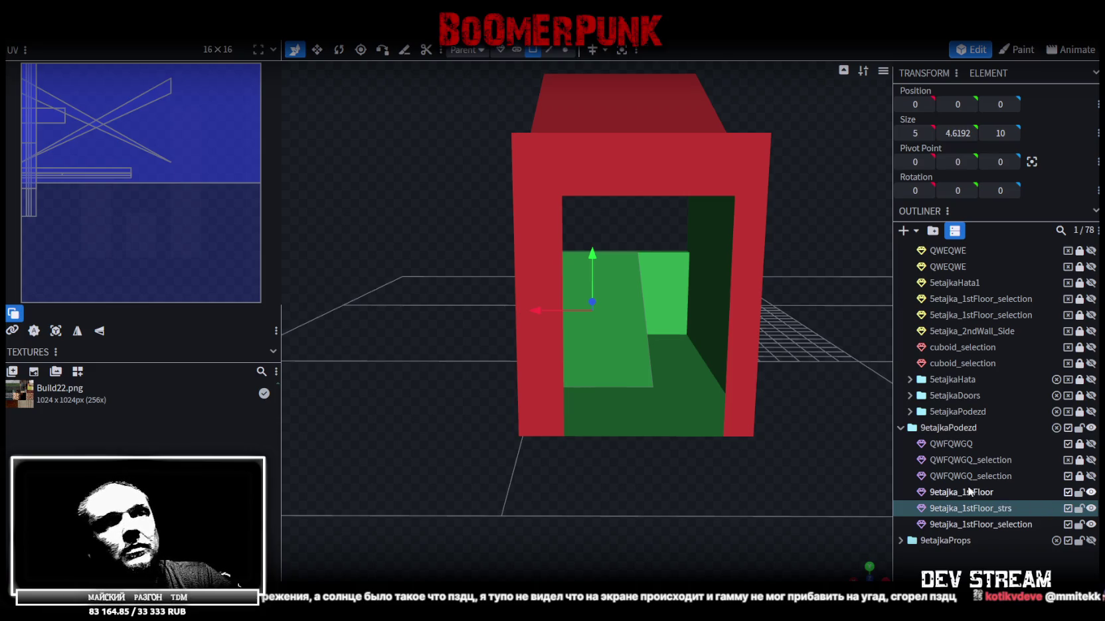
{"action": "double_click", "coordinate": [1002, 525]}
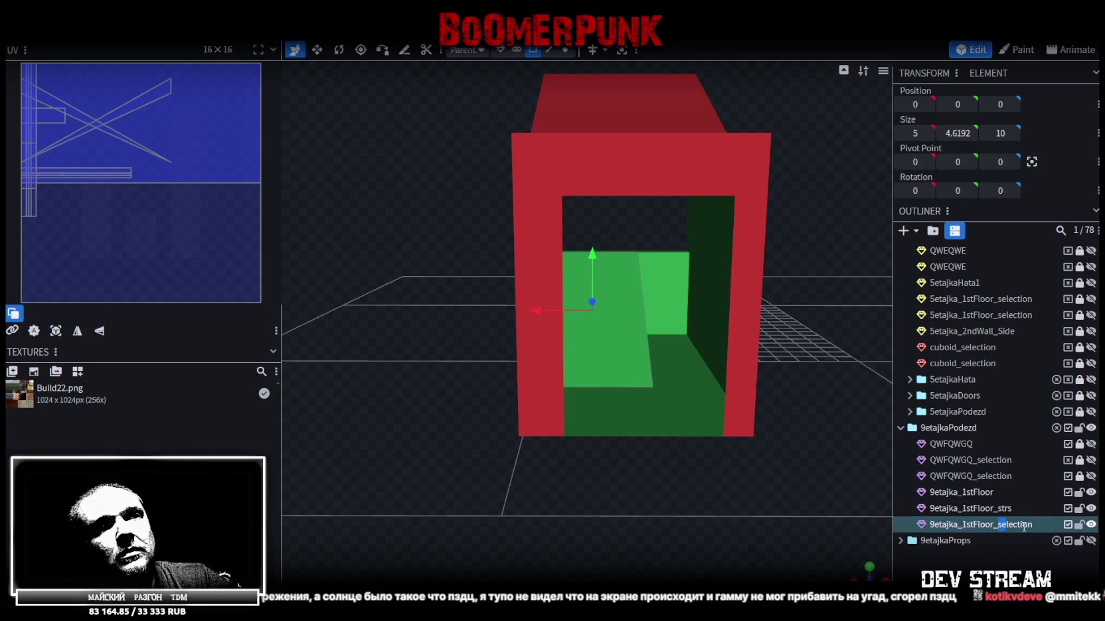
{"action": "type", "text": "mesh"}
{"action": "key", "text": "Return"}
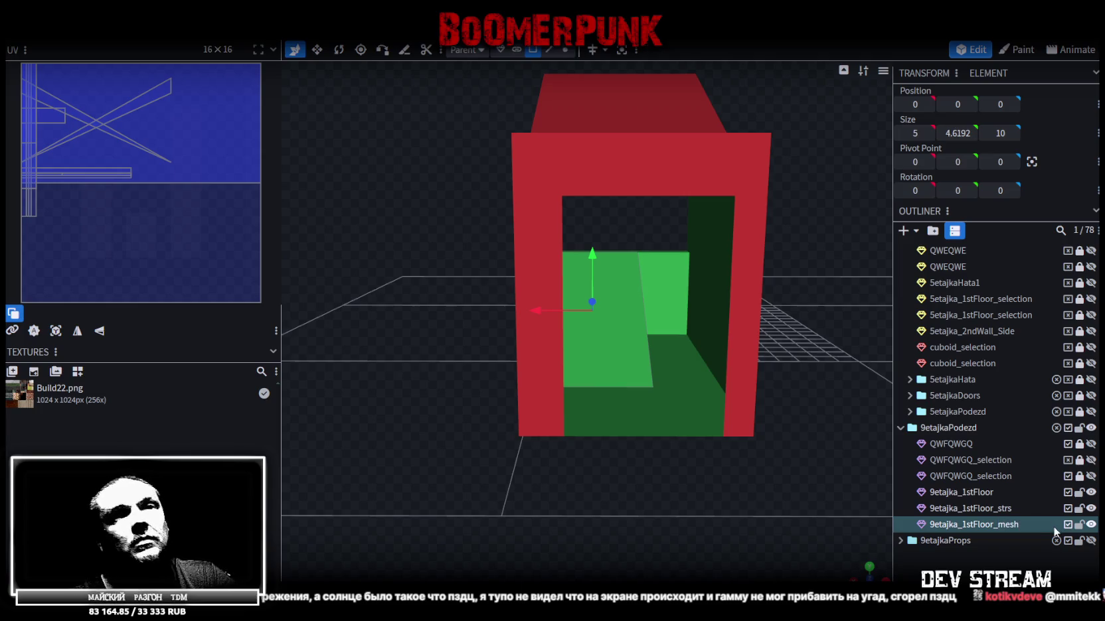
Step: Hide 9etajka_1stFloor and 9etajka_1stFloor_strs to leave only the ramp plane visible
{"action": "left_click", "coordinate": [1091, 492]}
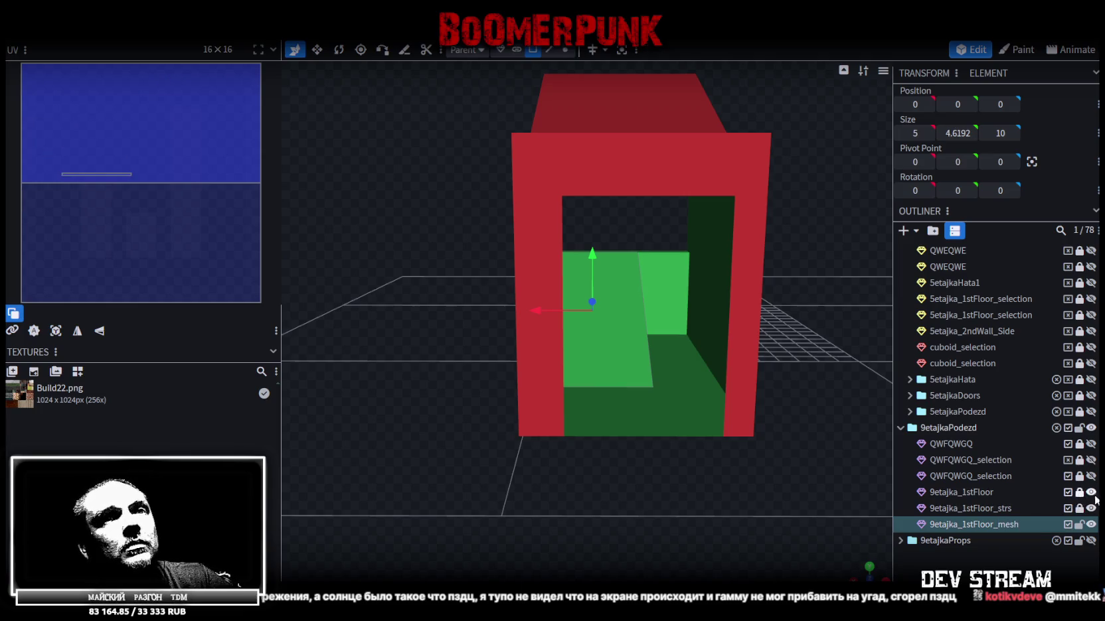
{"action": "left_click", "coordinate": [1091, 509]}
{"action": "left_click_drag", "start_coordinate": [717, 266], "coordinate": [555, 166]}
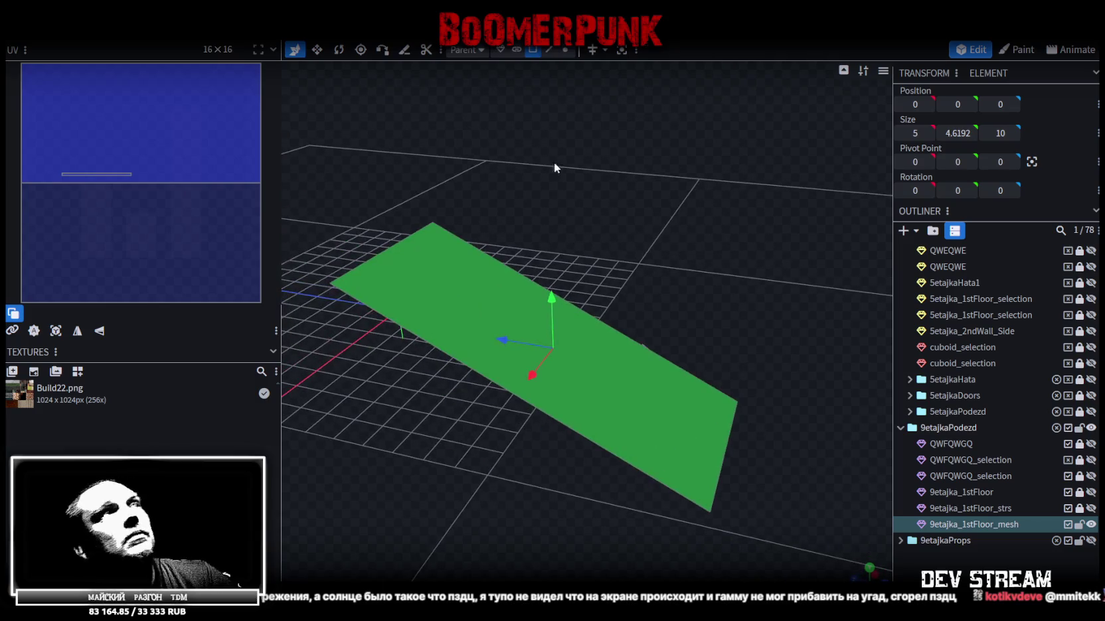
Step: Select the ramp plane's near edge in edge selection mode
{"action": "left_click", "coordinate": [555, 53]}
{"action": "left_click", "coordinate": [571, 433]}
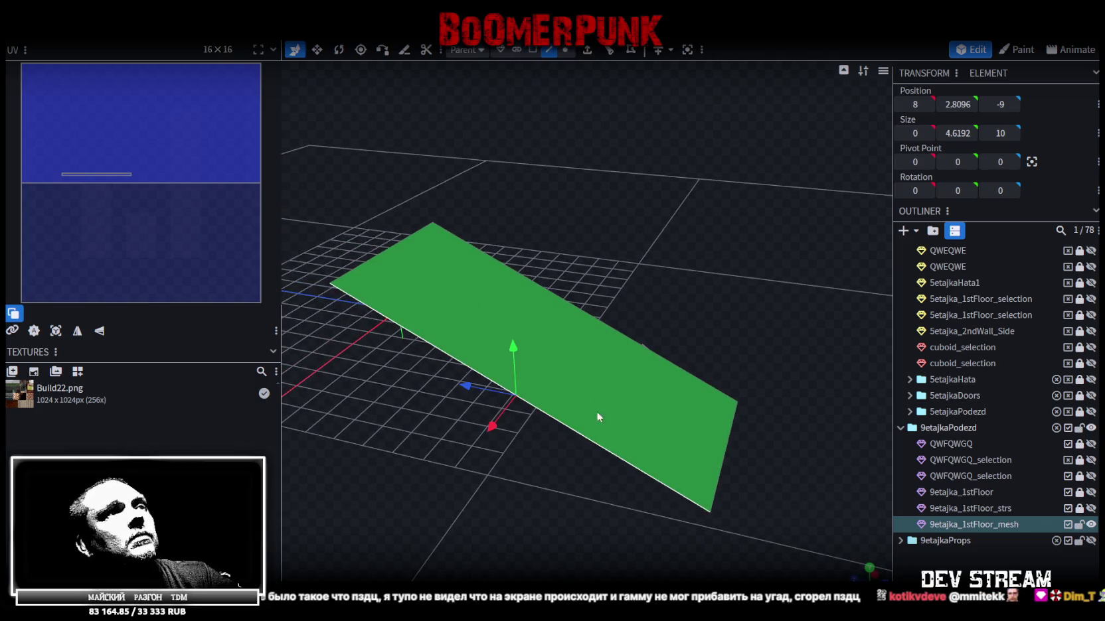
{"action": "left_click_drag", "start_coordinate": [597, 411], "coordinate": [1010, 353]}
{"action": "scroll", "coordinate": [1011, 353], "scroll_direction": "up", "scroll_amount": 3}
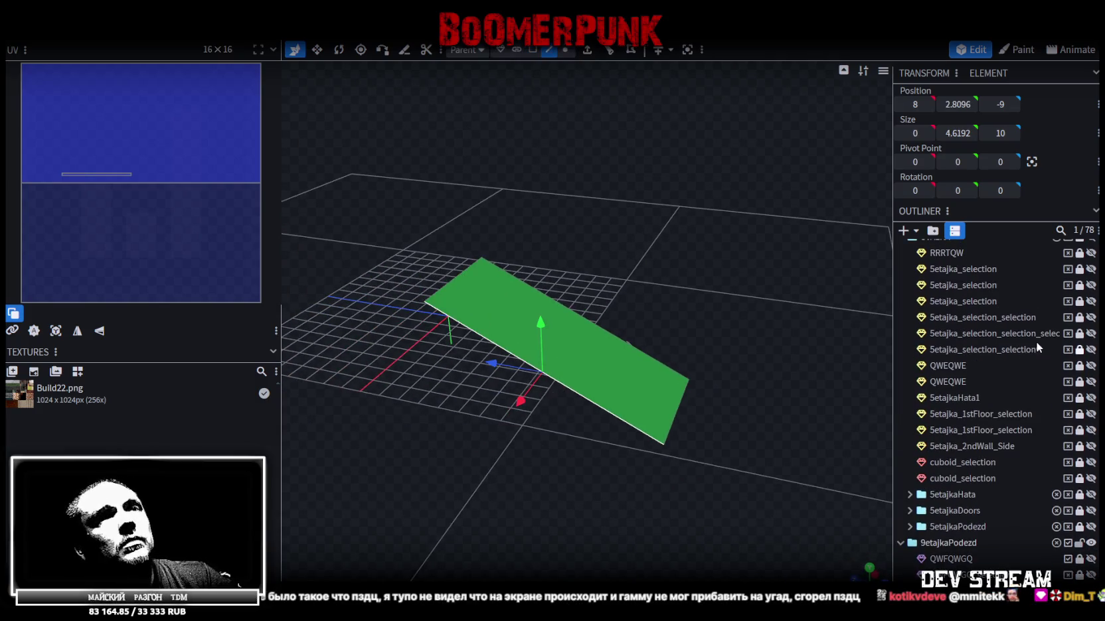
Step: Make the 5etajka_1stFloor_strs staircase visible and orbit around it and the ramp
{"action": "left_click", "coordinate": [913, 527]}
{"action": "scroll", "coordinate": [1044, 534], "scroll_direction": "down", "scroll_amount": 2}
{"action": "scroll", "coordinate": [1050, 526], "scroll_direction": "down", "scroll_amount": 2}
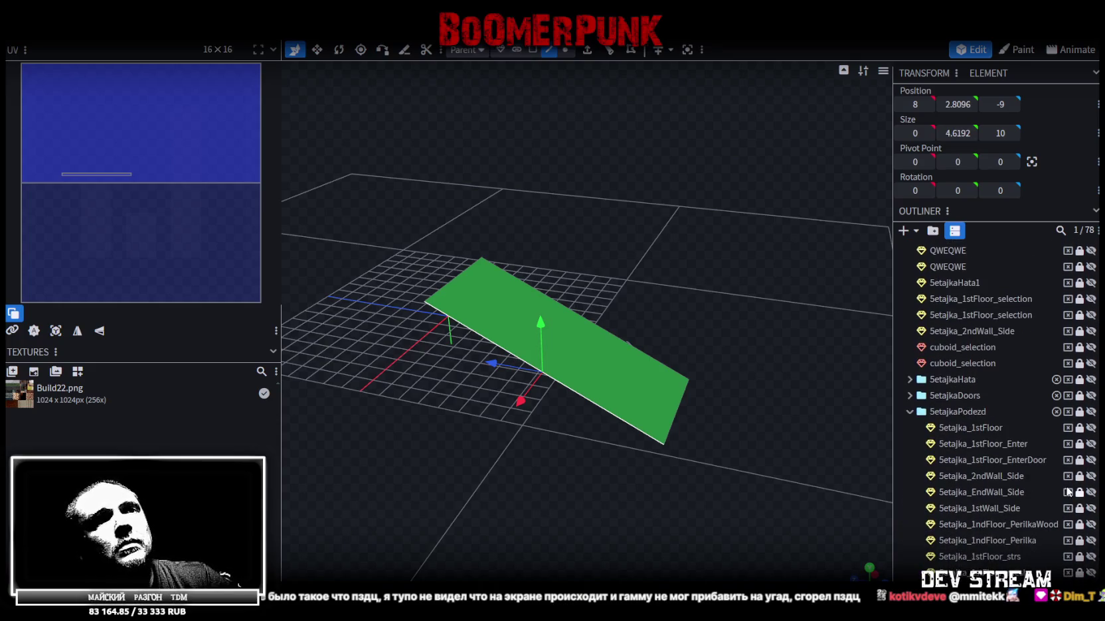
{"action": "scroll", "coordinate": [1078, 502], "scroll_direction": "down", "scroll_amount": 2}
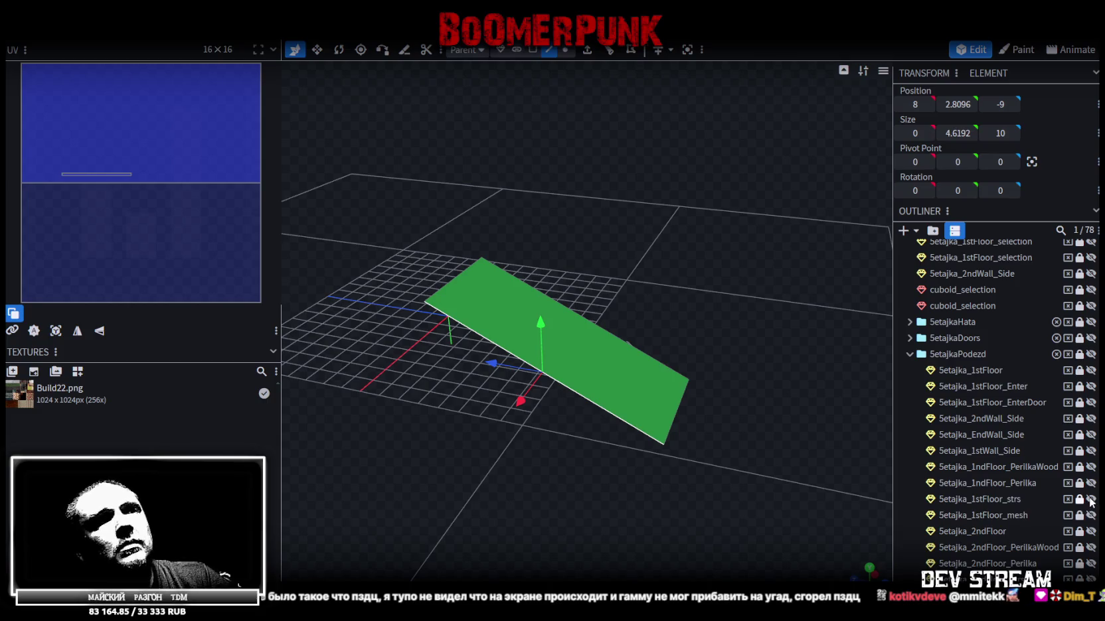
{"action": "left_click", "coordinate": [1090, 499]}
{"action": "mouse_move", "coordinate": [630, 498]}
{"action": "left_mouse_down"}
{"action": "mouse_move", "coordinate": [658, 470]}
{"action": "mouse_move", "coordinate": [706, 460]}
{"action": "mouse_move", "coordinate": [697, 514]}
{"action": "mouse_move", "coordinate": [707, 539]}
{"action": "mouse_move", "coordinate": [710, 61]}
{"action": "left_mouse_up"}
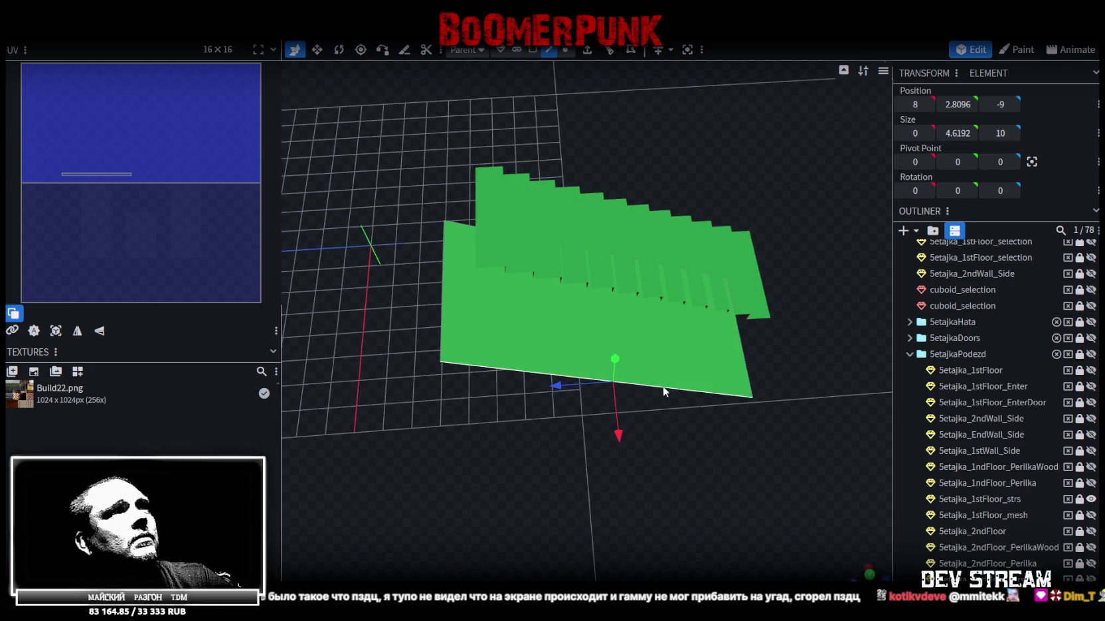
{"action": "mouse_move", "coordinate": [607, 199]}
{"action": "left_mouse_down"}
{"action": "mouse_move", "coordinate": [618, 430]}
{"action": "mouse_move", "coordinate": [634, 339]}
{"action": "left_mouse_up"}
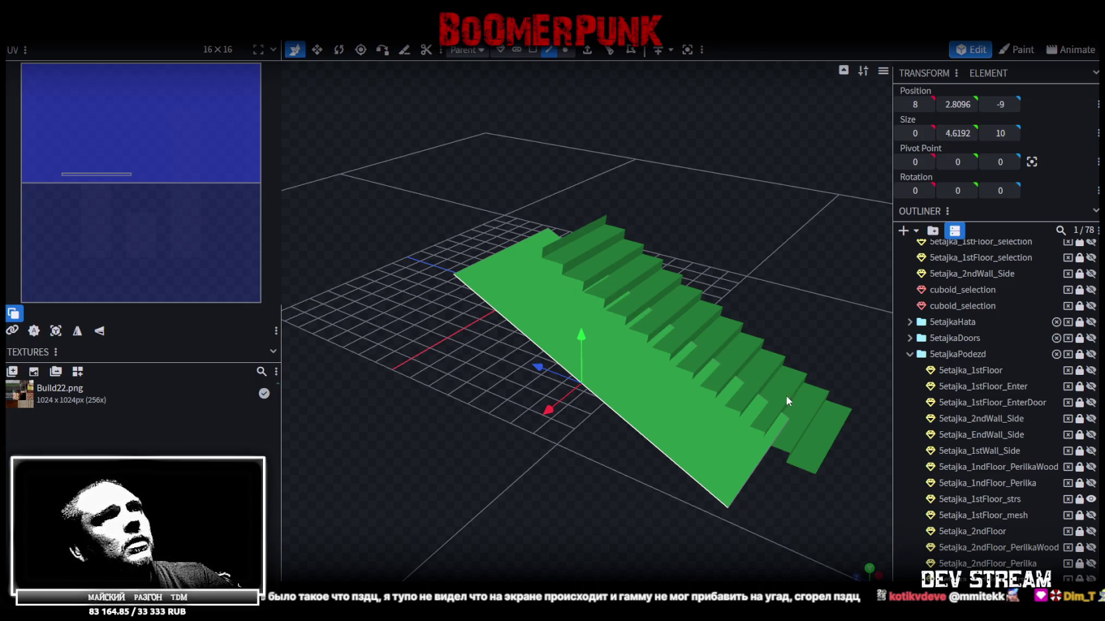
{"action": "left_click_drag", "start_coordinate": [664, 502], "coordinate": [547, 537]}
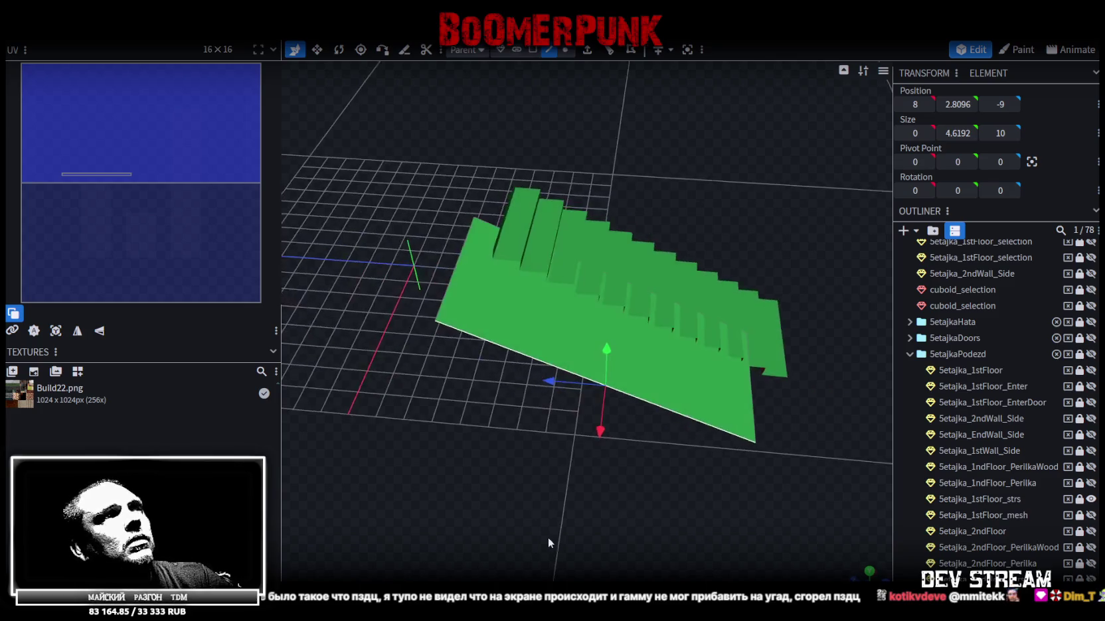
Step: Attempt a loop cut across the ramp from its front edge
{"action": "left_click", "coordinate": [609, 51]}
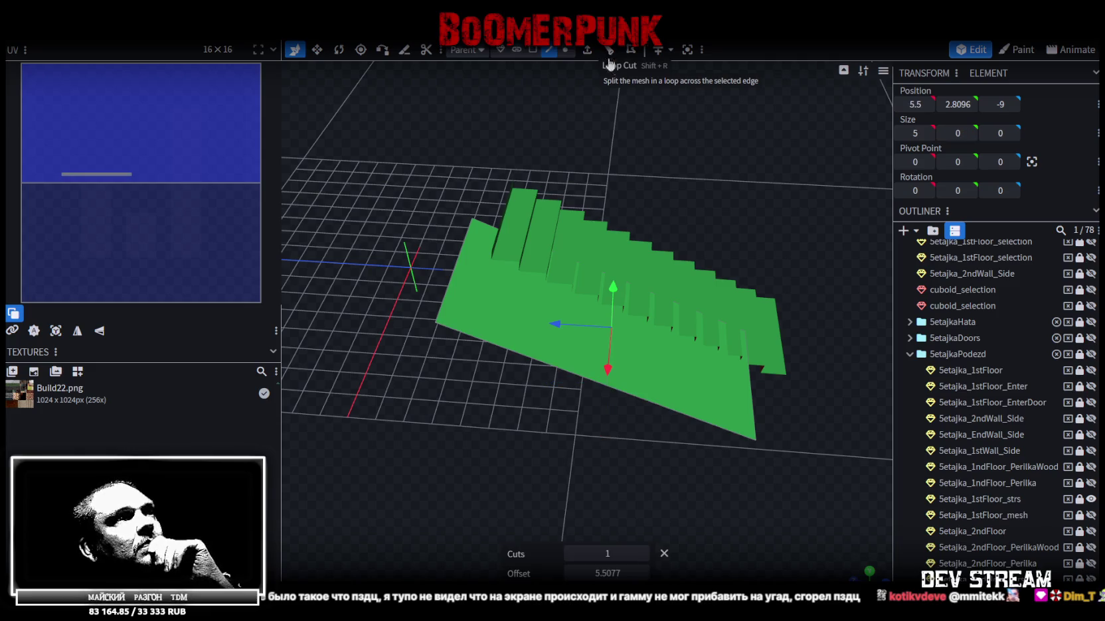
{"action": "left_click_drag", "start_coordinate": [600, 556], "coordinate": [638, 557]}
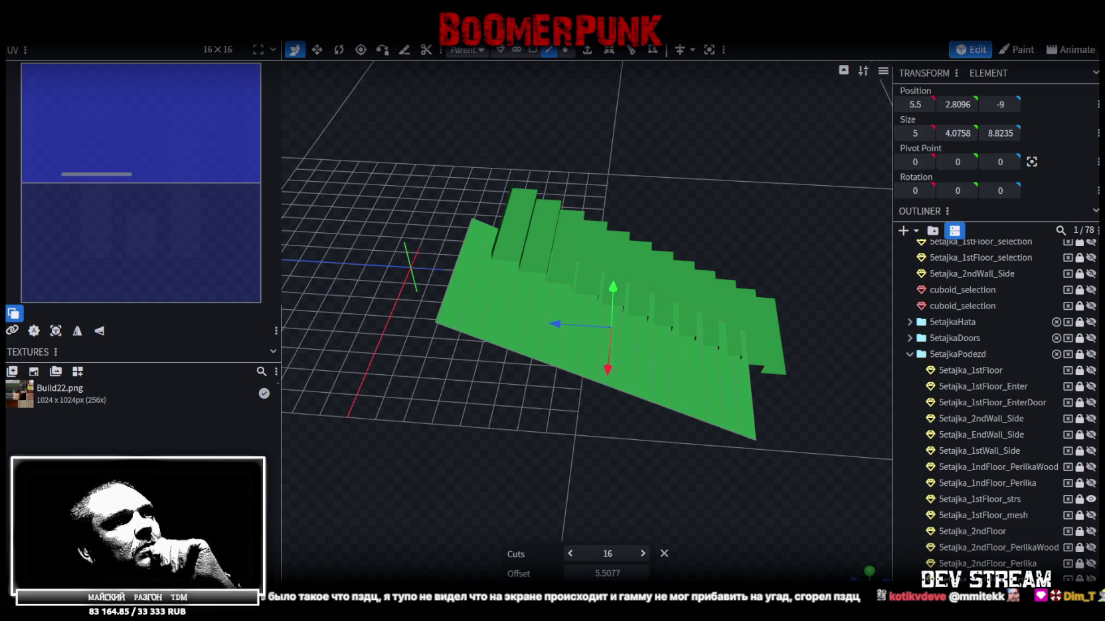
{"action": "left_click_drag", "start_coordinate": [509, 366], "coordinate": [557, 444]}
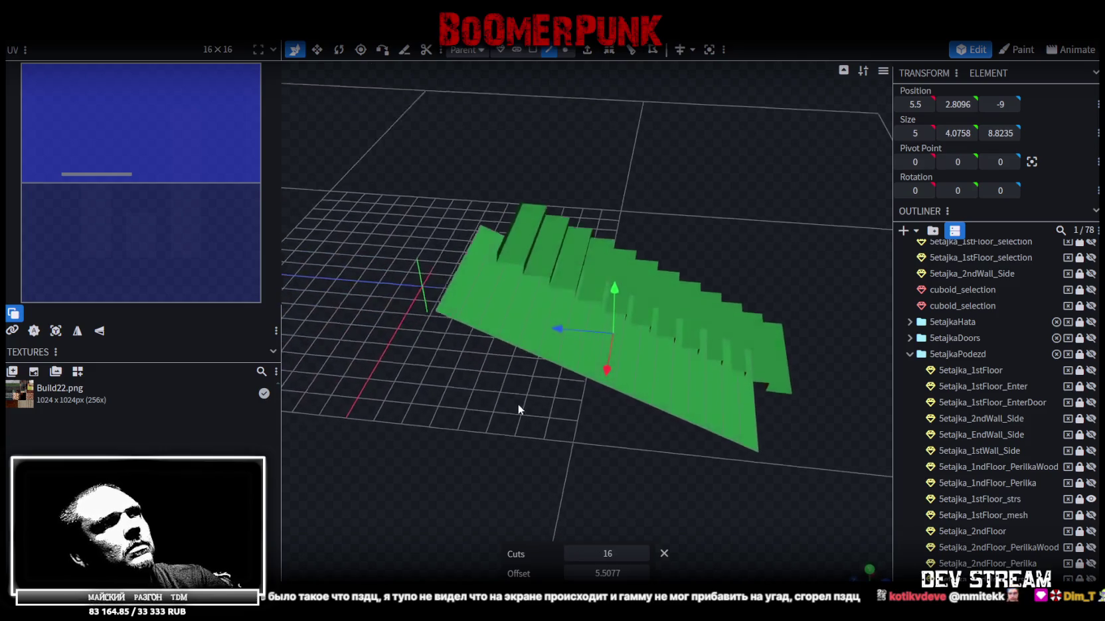
{"action": "left_click", "coordinate": [618, 389]}
{"action": "key", "text": "ctrl+r"}
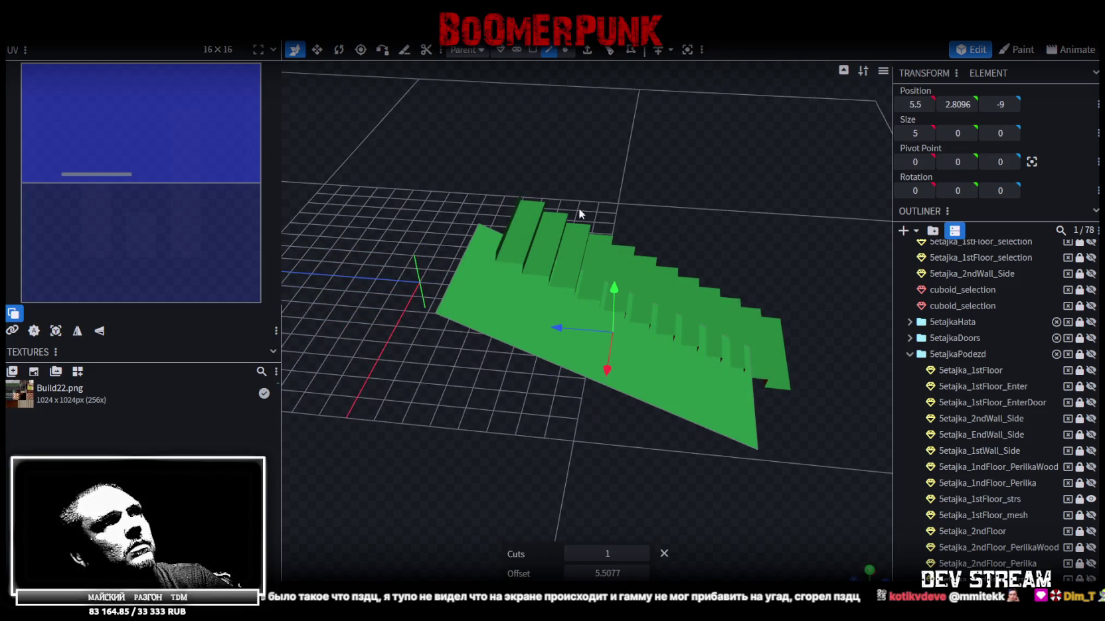
{"action": "left_click", "coordinate": [526, 353]}
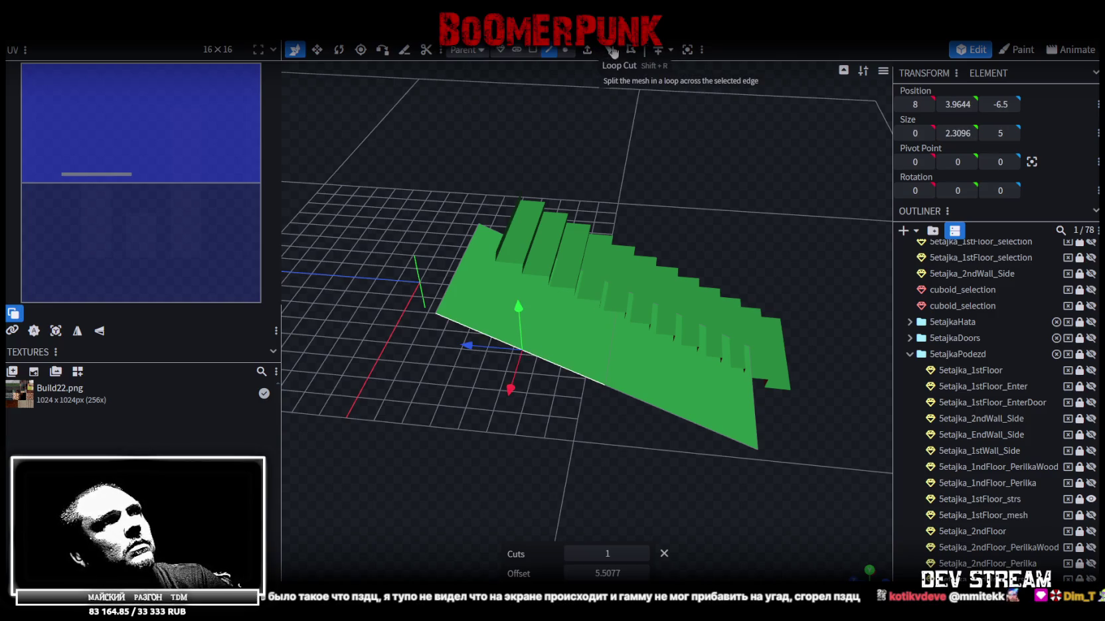
Step: Loop-cut the ramp with 9 cuts and select the whole 9etajka_1stFloor_mesh
{"action": "left_click", "coordinate": [614, 51]}
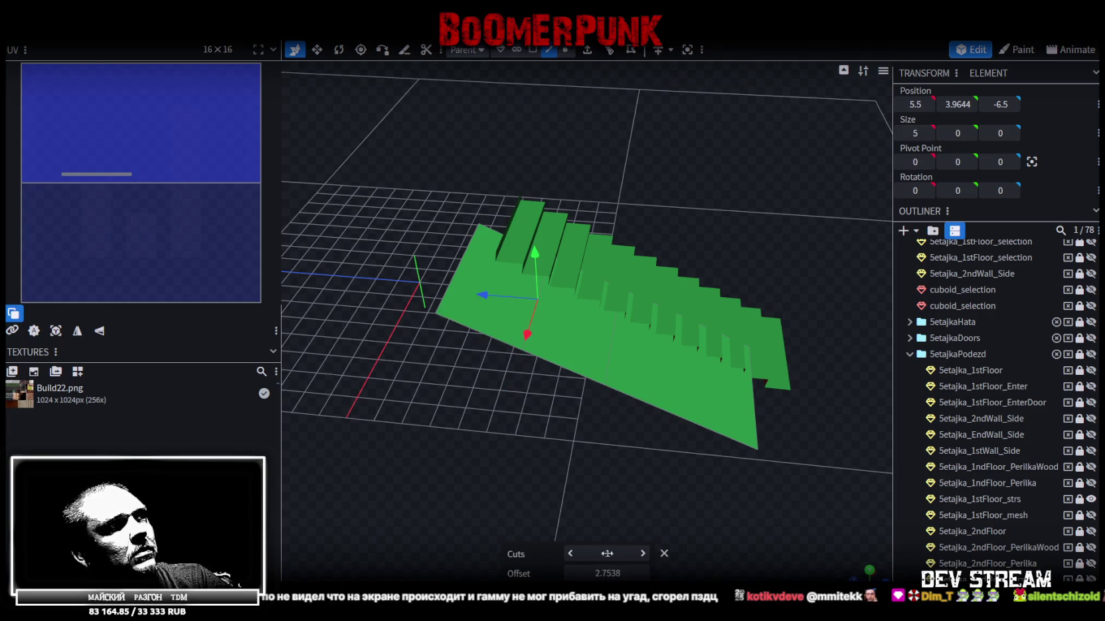
{"action": "key", "text": "Up"}
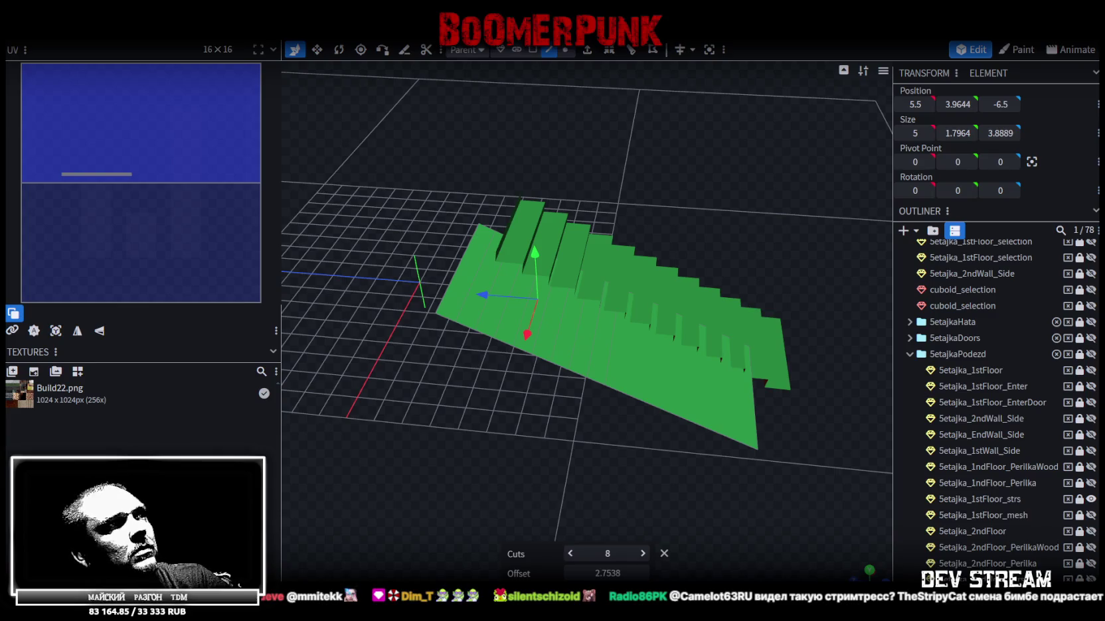
{"action": "key", "text": "Up"}
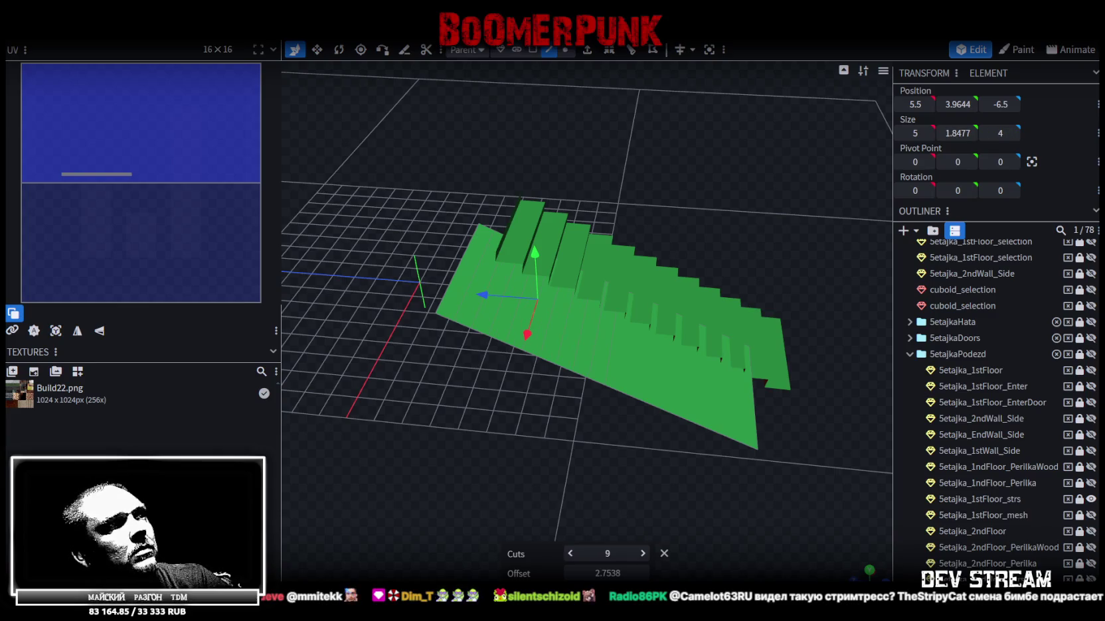
{"action": "left_click", "coordinate": [685, 415]}
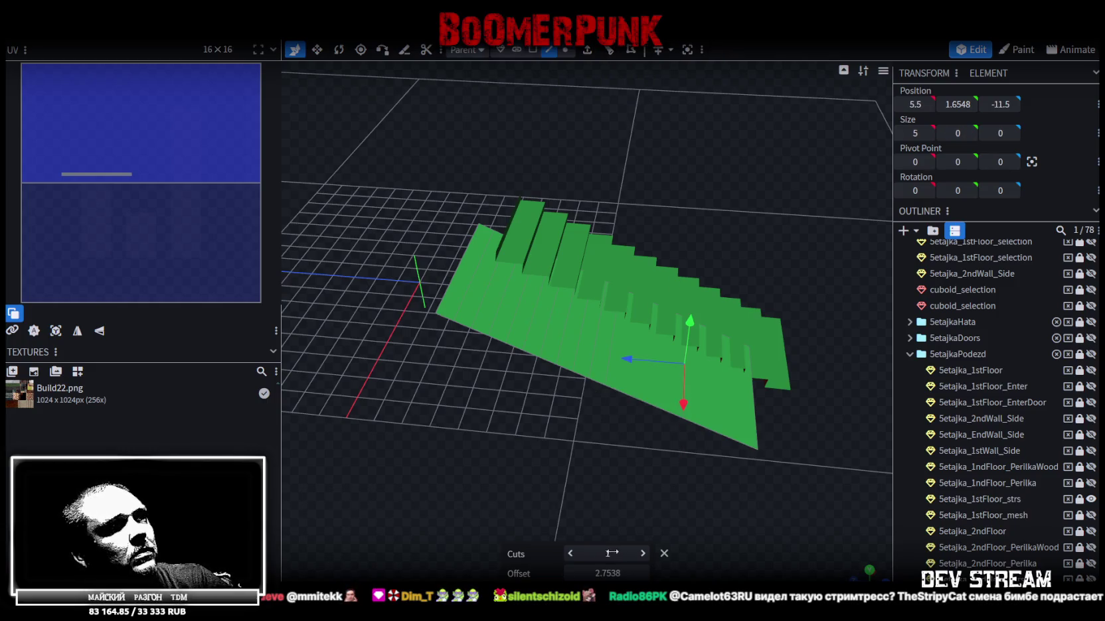
{"action": "left_click_drag", "start_coordinate": [611, 553], "coordinate": [614, 553]}
{"action": "mouse_move", "coordinate": [632, 477]}
{"action": "left_mouse_down"}
{"action": "mouse_move", "coordinate": [660, 458]}
{"action": "mouse_move", "coordinate": [675, 466]}
{"action": "left_mouse_up"}
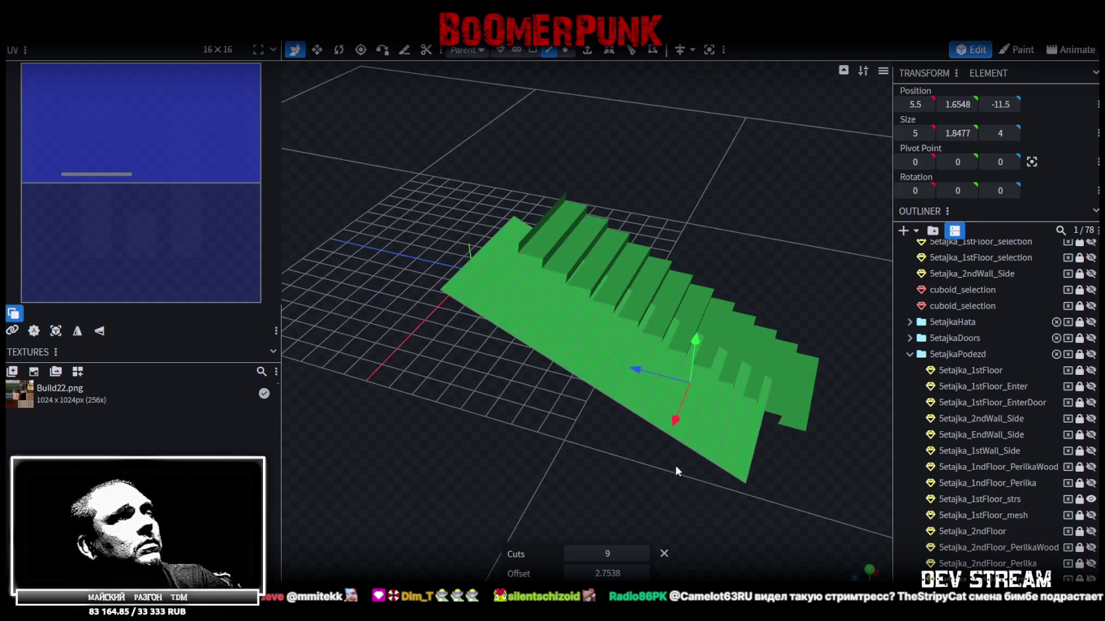
{"action": "left_click", "coordinate": [744, 432]}
{"action": "left_click", "coordinate": [678, 417]}
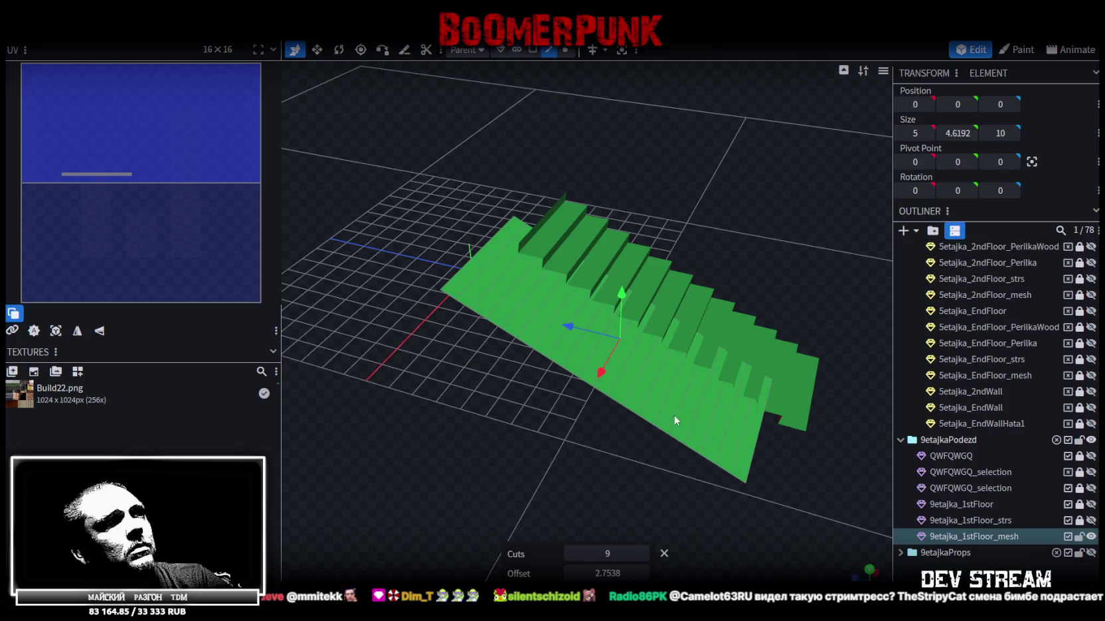
Step: Select the ten newly cut face strips running along the ramp
{"action": "left_click", "coordinate": [737, 443]}
{"action": "left_click", "coordinate": [704, 444]}
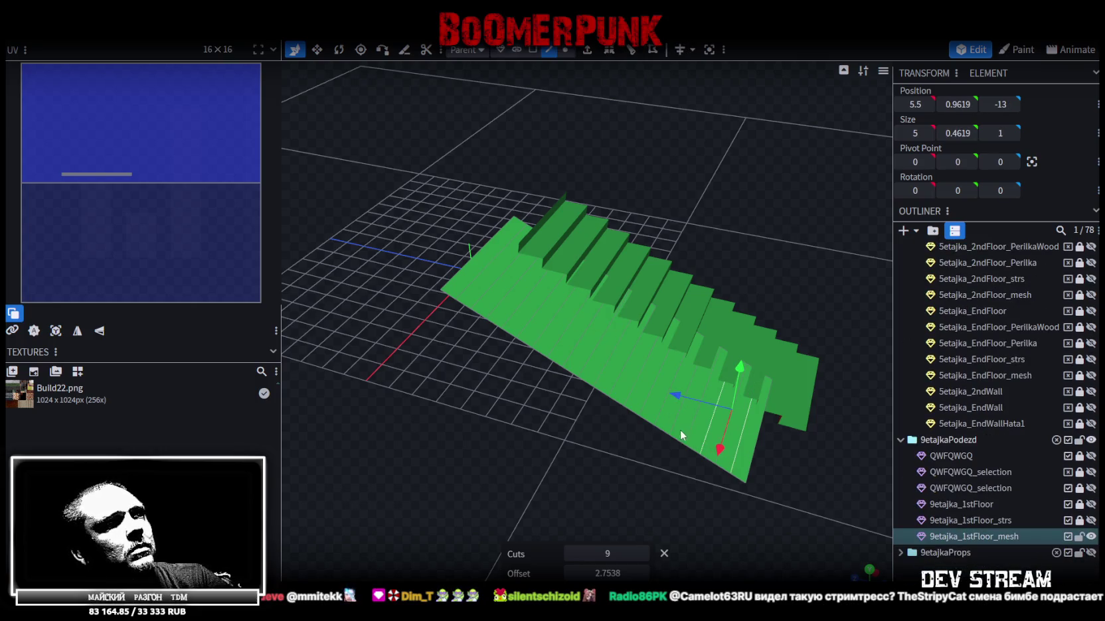
{"action": "left_click", "coordinate": [673, 425], "text": "shift"}
{"action": "left_click", "coordinate": [639, 402], "text": "shift"}
{"action": "left_click", "coordinate": [615, 386], "text": "shift"}
{"action": "left_click", "coordinate": [567, 352], "text": "shift"}
{"action": "left_click", "coordinate": [554, 343], "text": "shift"}
{"action": "left_click", "coordinate": [525, 327], "text": "shift"}
{"action": "left_click", "coordinate": [498, 304], "text": "shift"}
{"action": "left_click", "coordinate": [468, 287], "text": "shift"}
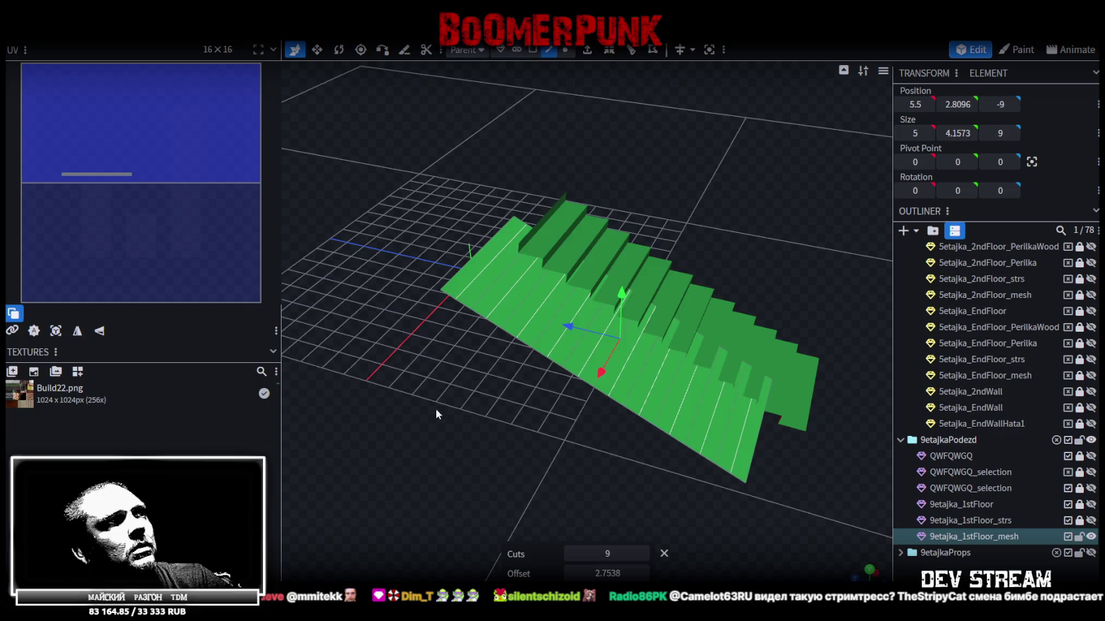
{"action": "left_click_drag", "start_coordinate": [436, 408], "coordinate": [503, 405]}
Step: Move the selected strips 0.5 along Z and inspect the steps from above
{"action": "left_click_drag", "start_coordinate": [544, 344], "coordinate": [535, 351]}
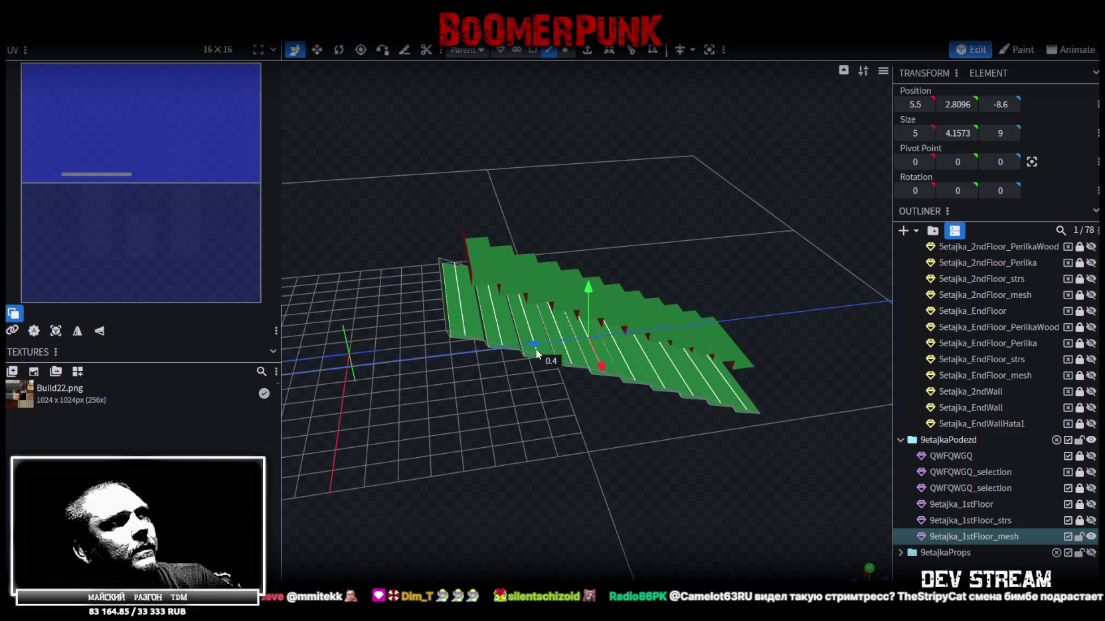
{"action": "mouse_move", "coordinate": [570, 455]}
{"action": "left_mouse_down"}
{"action": "mouse_move", "coordinate": [558, 413]}
{"action": "mouse_move", "coordinate": [604, 308]}
{"action": "mouse_move", "coordinate": [589, 304]}
{"action": "mouse_move", "coordinate": [531, 434]}
{"action": "mouse_move", "coordinate": [544, 375]}
{"action": "mouse_move", "coordinate": [533, 367]}
{"action": "left_mouse_up"}
{"action": "mouse_move", "coordinate": [641, 446]}
{"action": "left_mouse_down"}
{"action": "mouse_move", "coordinate": [484, 443]}
{"action": "mouse_move", "coordinate": [435, 485]}
{"action": "mouse_move", "coordinate": [478, 456]}
{"action": "mouse_move", "coordinate": [739, 522]}
{"action": "mouse_move", "coordinate": [729, 243]}
{"action": "left_mouse_up"}
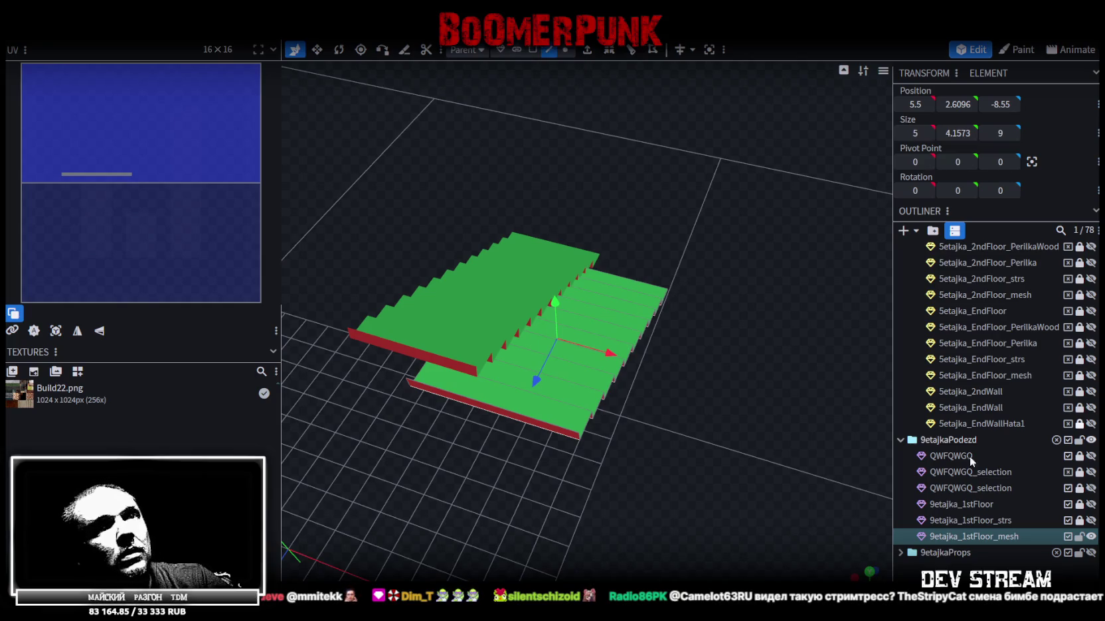
Step: Hide the 5etajka_1stFloor_strs staircase and collapse the 5etajkaPodezd group
{"action": "scroll", "coordinate": [1090, 361], "scroll_direction": "up", "scroll_amount": 2}
{"action": "scroll", "coordinate": [1092, 352], "scroll_direction": "up", "scroll_amount": 2}
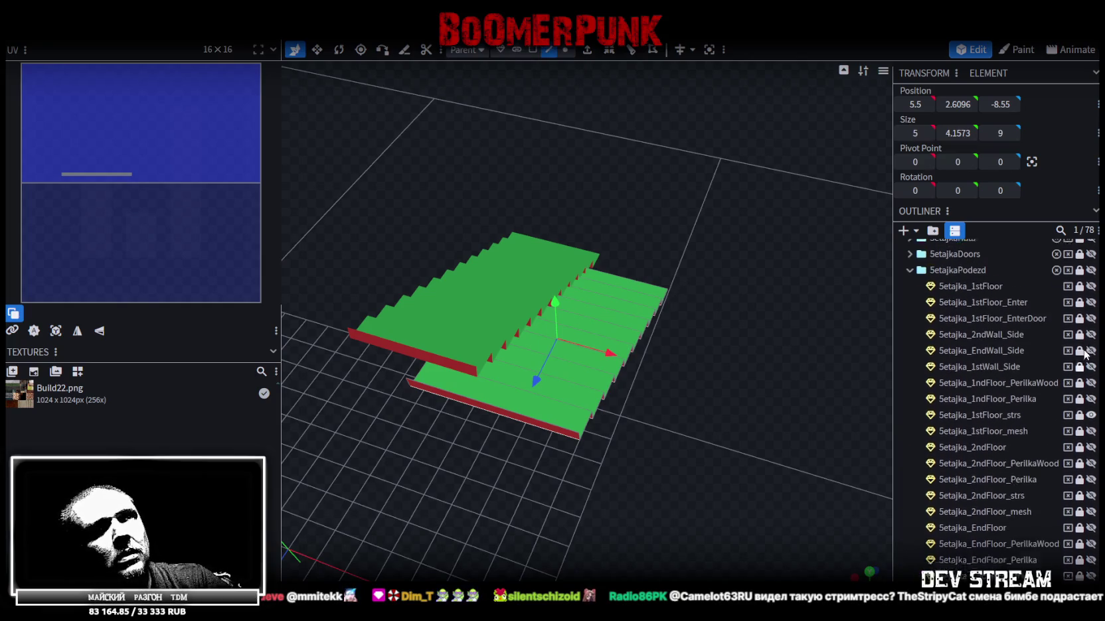
{"action": "scroll", "coordinate": [1093, 343], "scroll_direction": "up", "scroll_amount": 1}
{"action": "left_click", "coordinate": [1091, 486]}
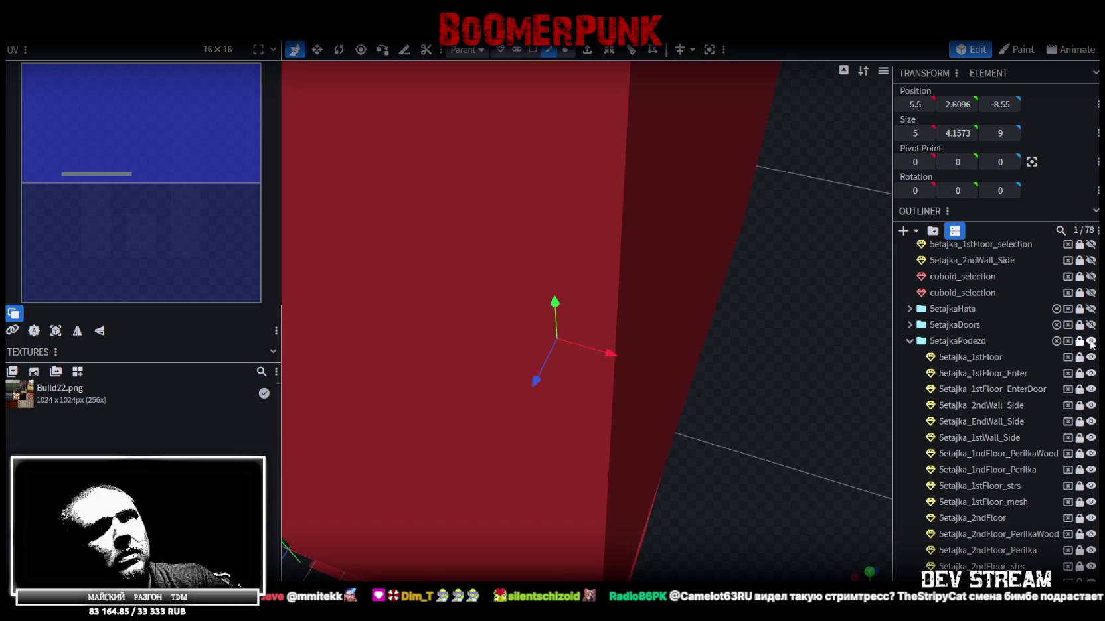
{"action": "left_click", "coordinate": [908, 342]}
Step: Clear the face selection and select the staircase's side face
{"action": "left_click_drag", "start_coordinate": [788, 345], "coordinate": [715, 336]}
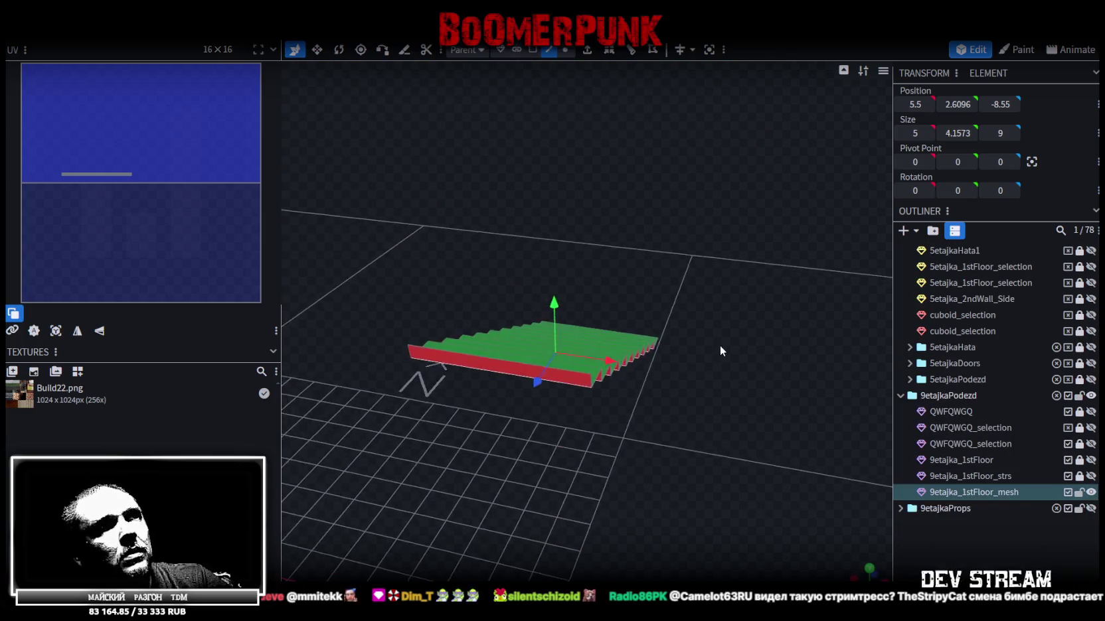
{"action": "left_click", "coordinate": [593, 383]}
{"action": "left_click_drag", "start_coordinate": [740, 377], "coordinate": [632, 487]}
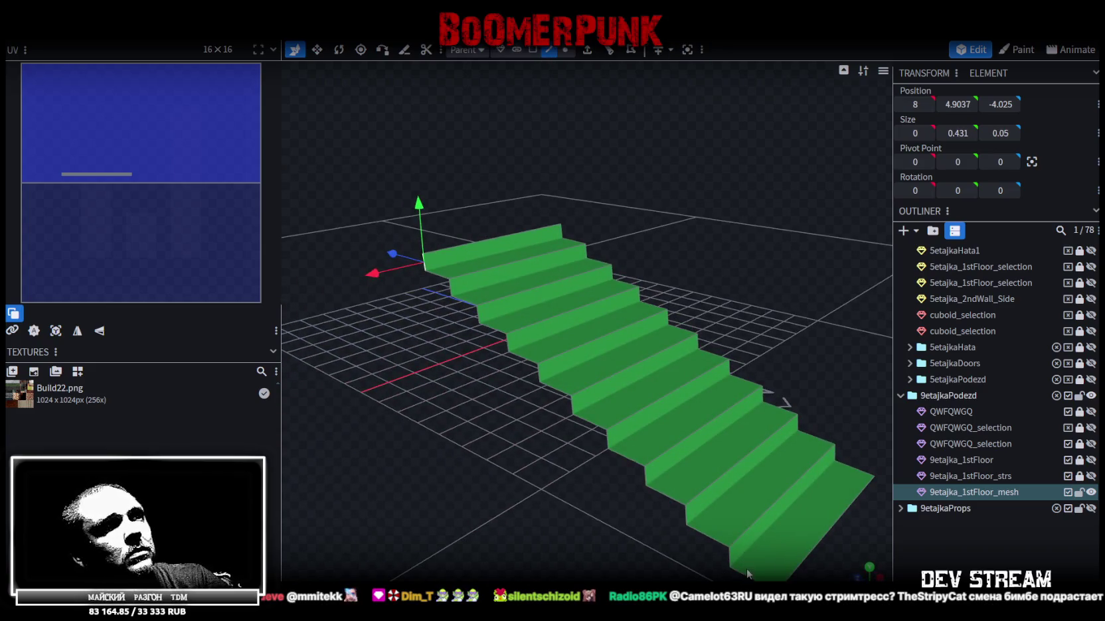
{"action": "left_click", "coordinate": [748, 575]}
{"action": "left_click_drag", "start_coordinate": [748, 575], "coordinate": [733, 302]}
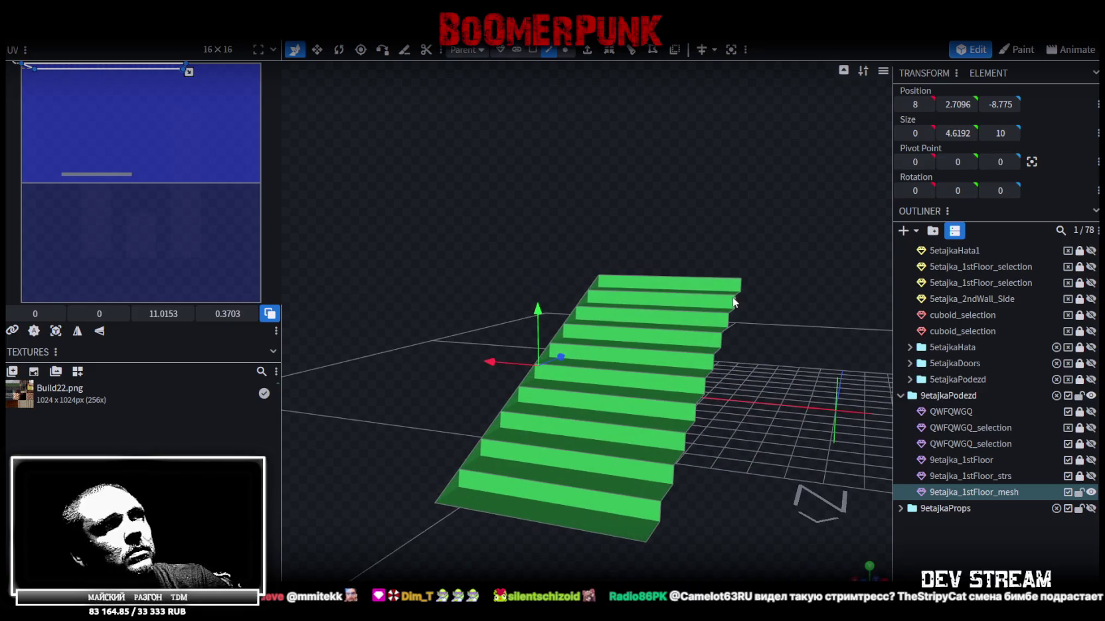
{"action": "left_click", "coordinate": [743, 287]}
{"action": "left_click", "coordinate": [656, 531]}
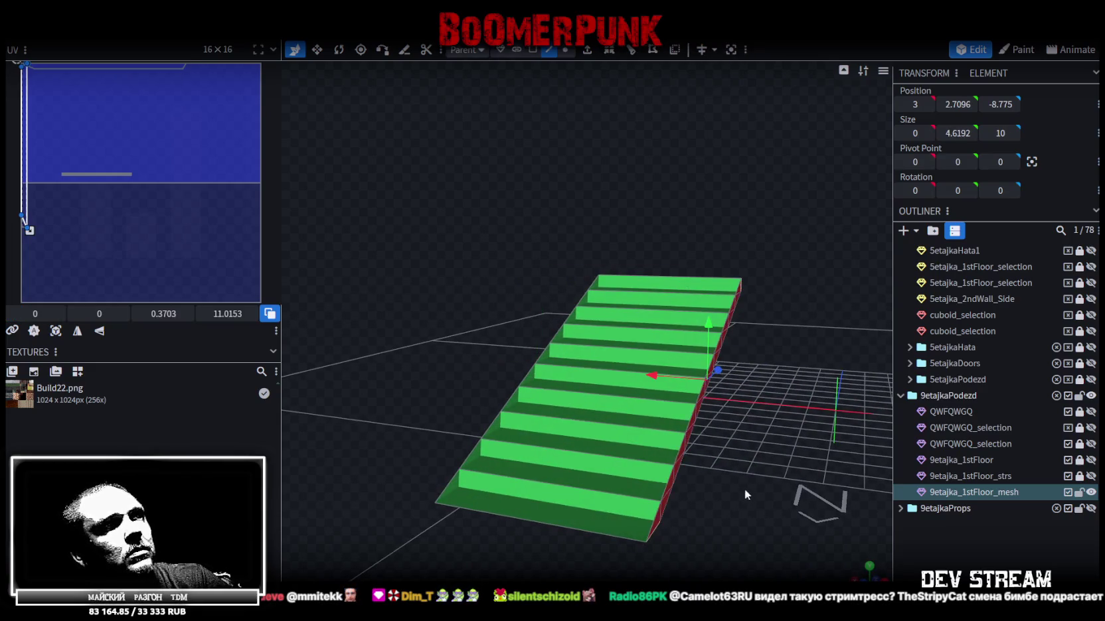
{"action": "left_click_drag", "start_coordinate": [745, 489], "coordinate": [802, 496]}
Step: Switch to face selection mode and expand the 5etajkaPodezd group in the Outliner
{"action": "left_click", "coordinate": [534, 51]}
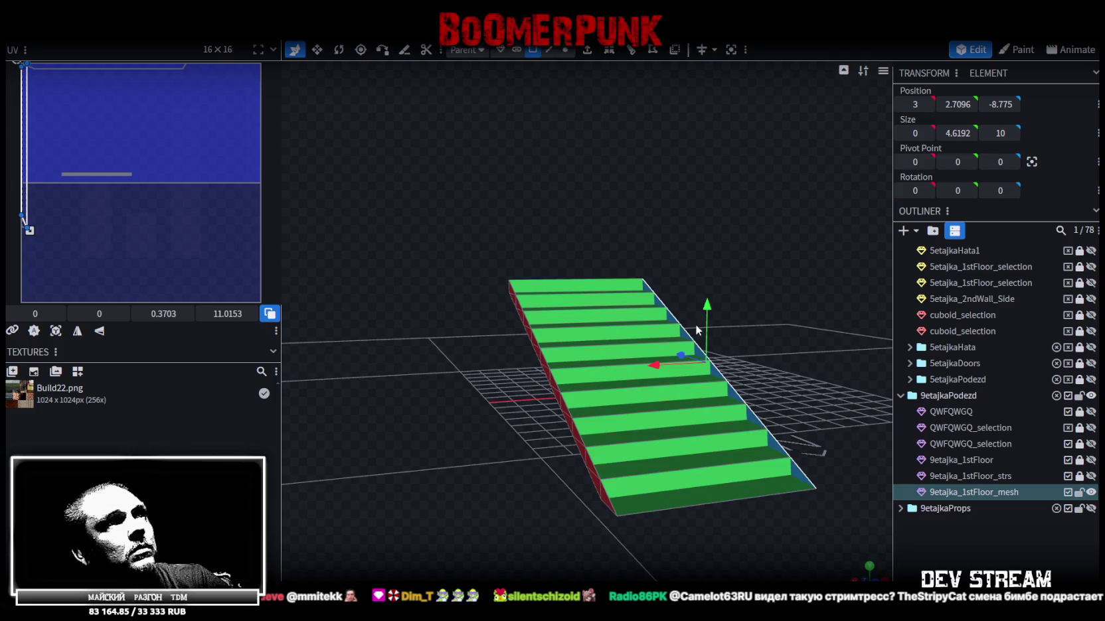
{"action": "left_click_drag", "start_coordinate": [792, 300], "coordinate": [883, 332]}
{"action": "scroll", "coordinate": [1039, 359], "scroll_direction": "up", "scroll_amount": 2}
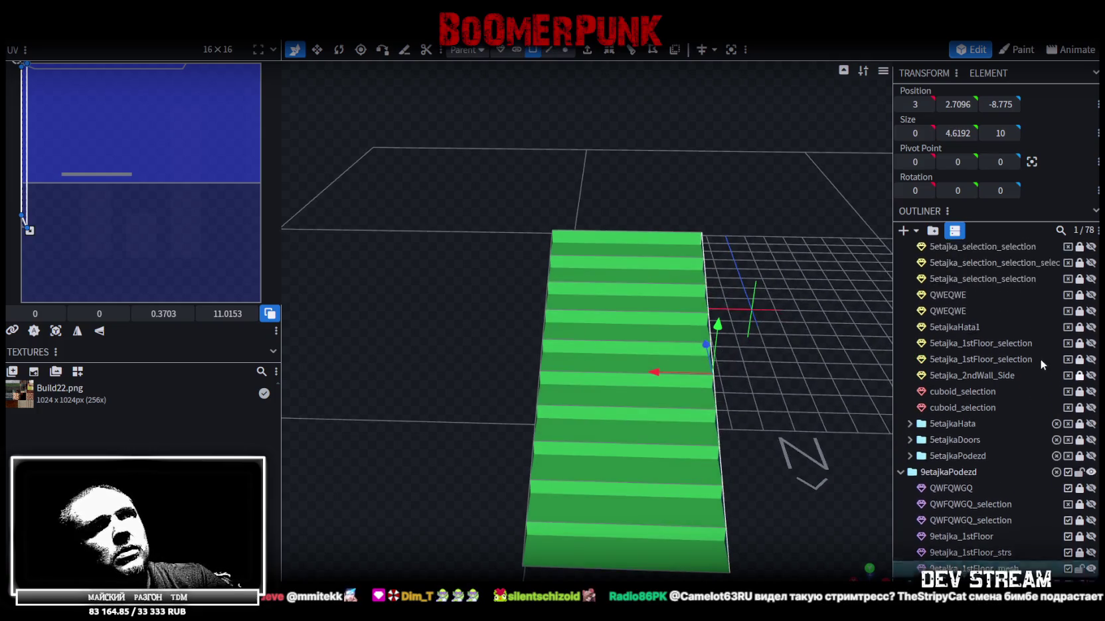
{"action": "scroll", "coordinate": [1050, 348], "scroll_direction": "up", "scroll_amount": 3}
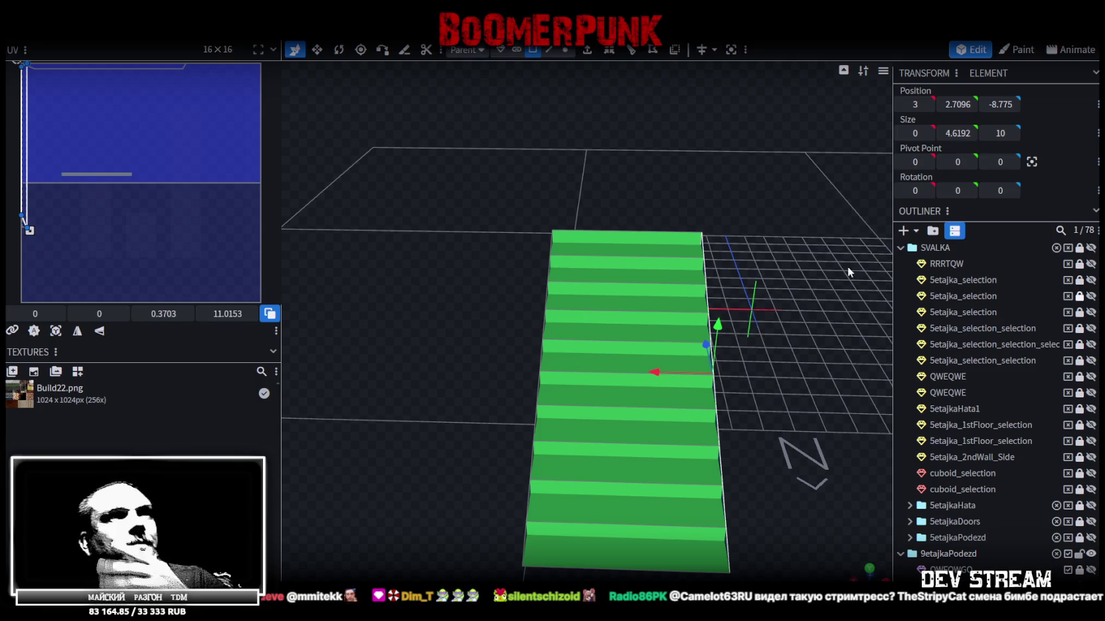
{"action": "mouse_move", "coordinate": [773, 325]}
{"action": "left_mouse_down"}
{"action": "mouse_move", "coordinate": [795, 254]}
{"action": "mouse_move", "coordinate": [840, 255]}
{"action": "mouse_move", "coordinate": [835, 311]}
{"action": "mouse_move", "coordinate": [857, 332]}
{"action": "left_mouse_up"}
{"action": "scroll", "coordinate": [1085, 442], "scroll_direction": "down", "scroll_amount": 1}
{"action": "scroll", "coordinate": [1085, 441], "scroll_direction": "down", "scroll_amount": 2}
{"action": "left_click", "coordinate": [910, 481]}
{"action": "scroll", "coordinate": [1065, 467], "scroll_direction": "down", "scroll_amount": 3}
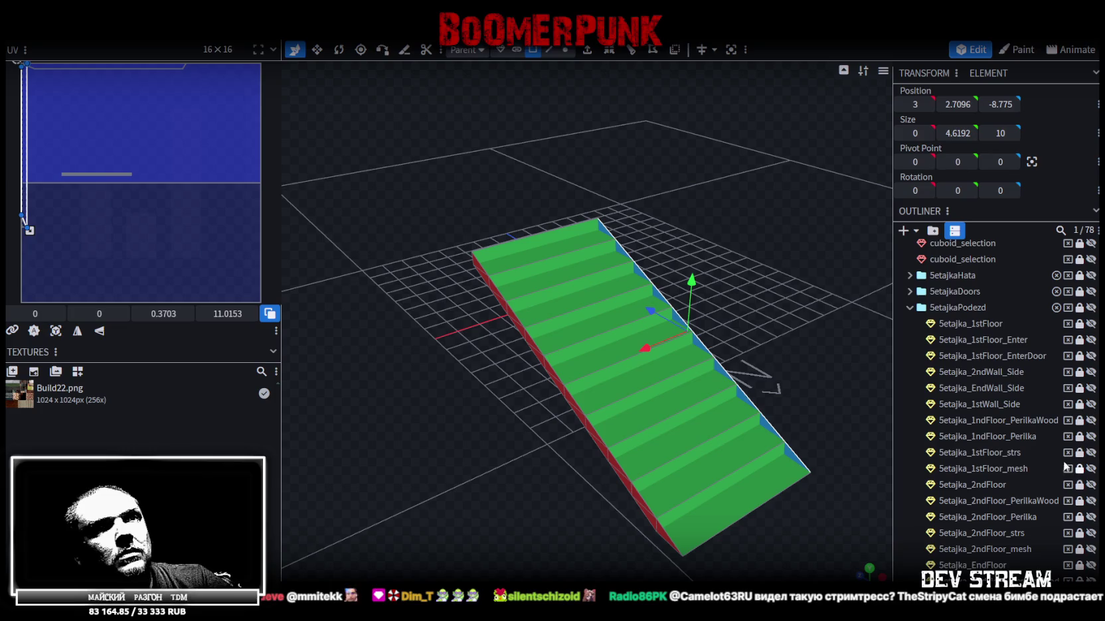
{"action": "left_click", "coordinate": [1090, 453]}
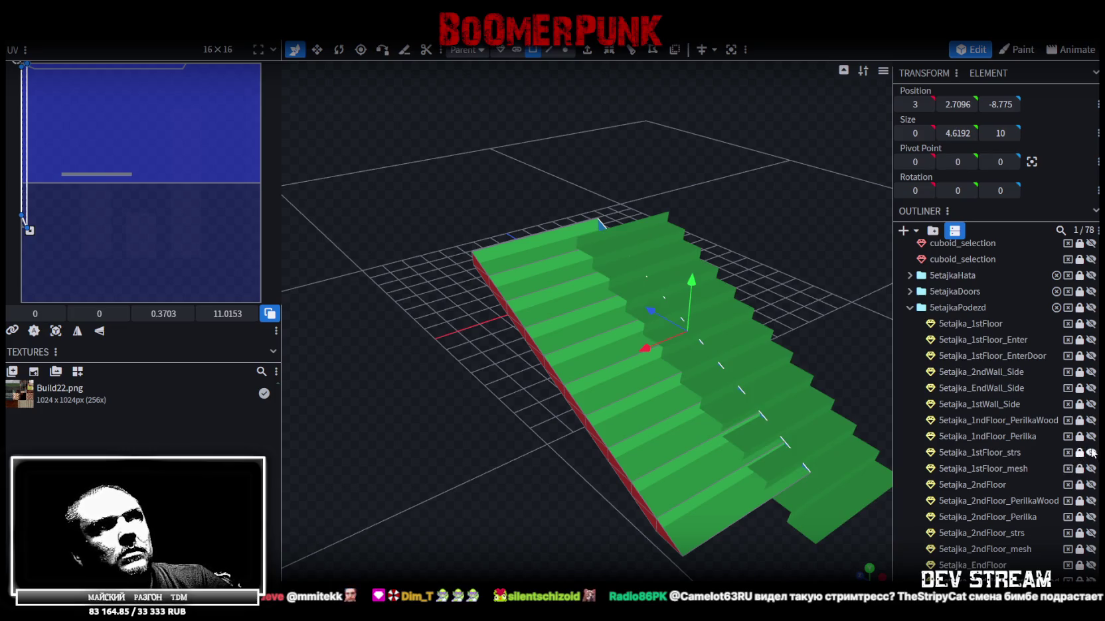
{"action": "mouse_move", "coordinate": [483, 421]}
{"action": "left_mouse_down"}
{"action": "mouse_move", "coordinate": [556, 380]}
{"action": "mouse_move", "coordinate": [548, 348]}
{"action": "mouse_move", "coordinate": [593, 375]}
{"action": "mouse_move", "coordinate": [425, 411]}
{"action": "mouse_move", "coordinate": [412, 461]}
{"action": "mouse_move", "coordinate": [745, 393]}
{"action": "left_mouse_up"}
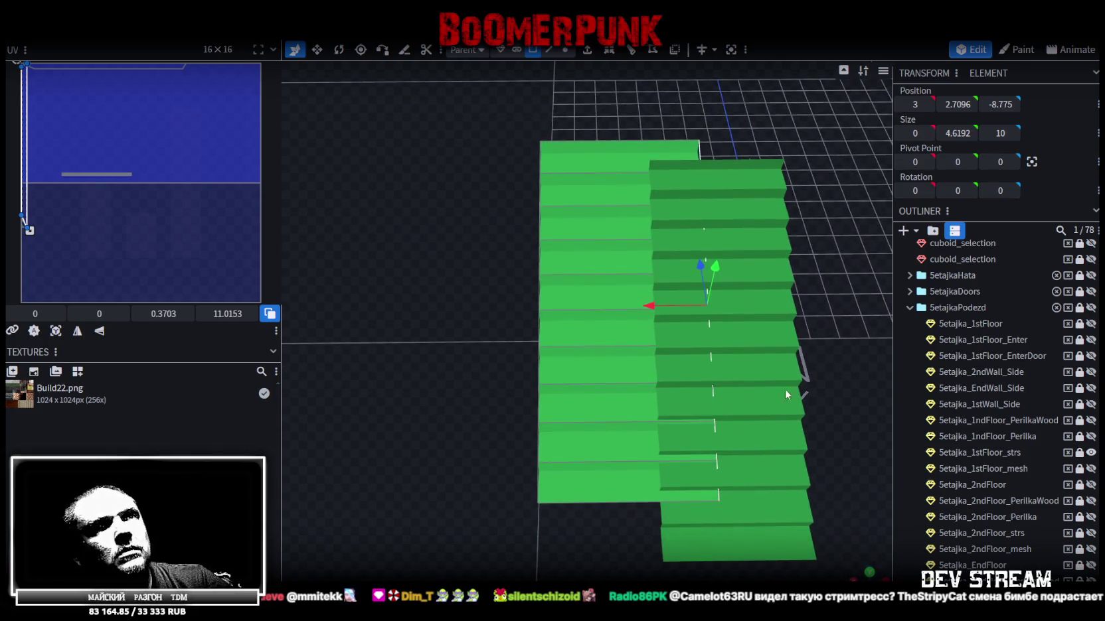
{"action": "left_click", "coordinate": [1091, 324]}
{"action": "mouse_move", "coordinate": [846, 341]}
{"action": "left_mouse_down"}
{"action": "mouse_move", "coordinate": [748, 350]}
{"action": "mouse_move", "coordinate": [699, 279]}
{"action": "left_mouse_up"}
{"action": "mouse_move", "coordinate": [766, 316]}
{"action": "left_mouse_down"}
{"action": "mouse_move", "coordinate": [800, 262]}
{"action": "mouse_move", "coordinate": [822, 292]}
{"action": "left_mouse_up"}
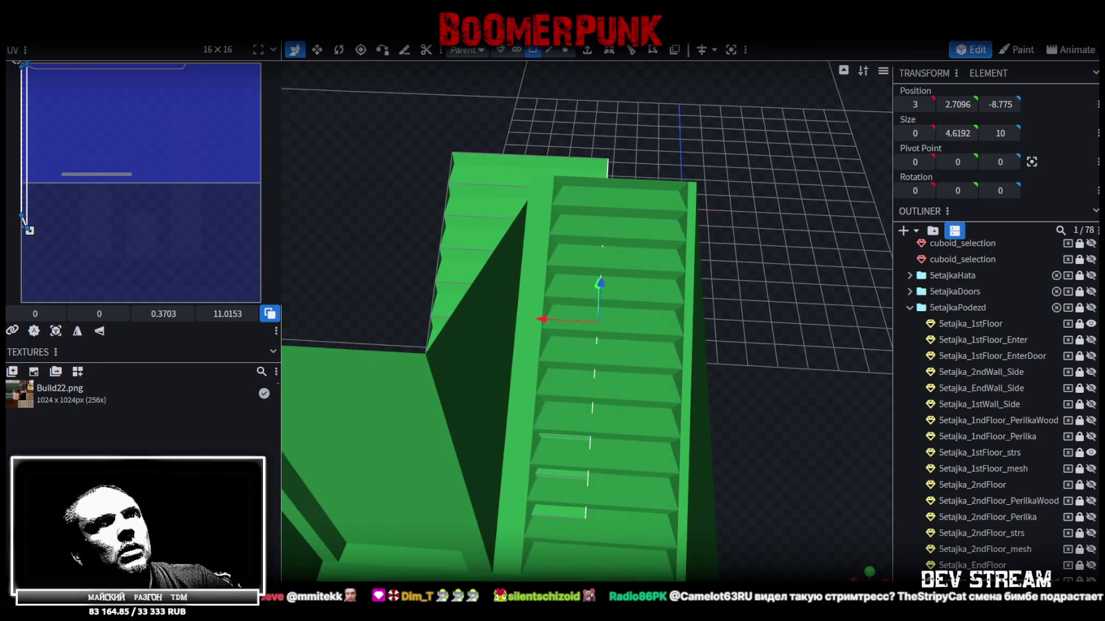
{"action": "left_click", "coordinate": [1091, 324]}
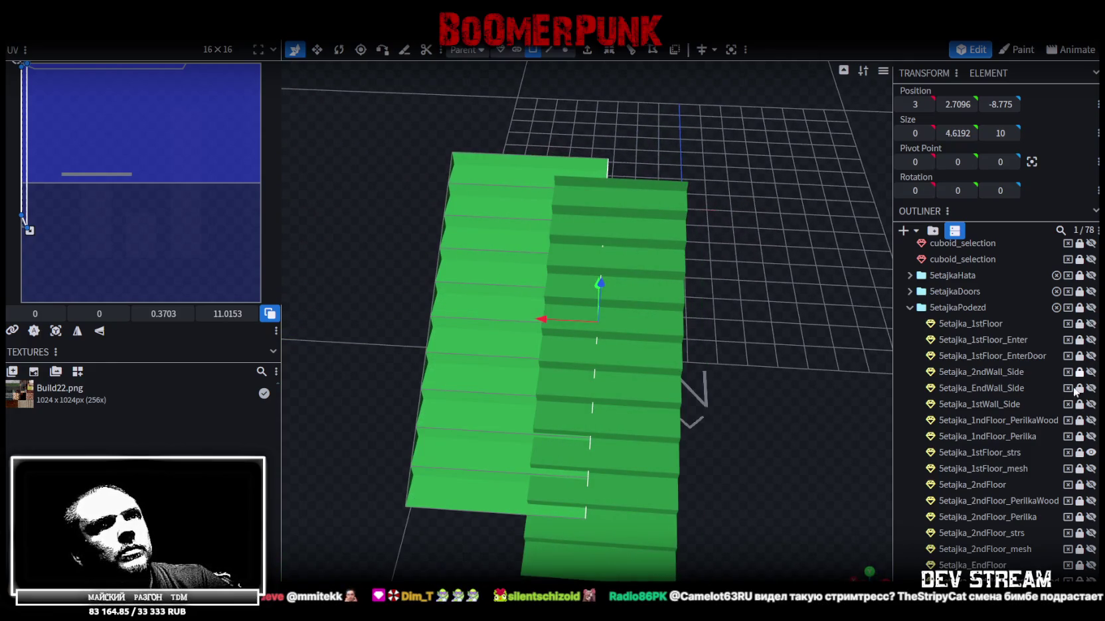
{"action": "scroll", "coordinate": [1079, 484], "scroll_direction": "down", "scroll_amount": 1}
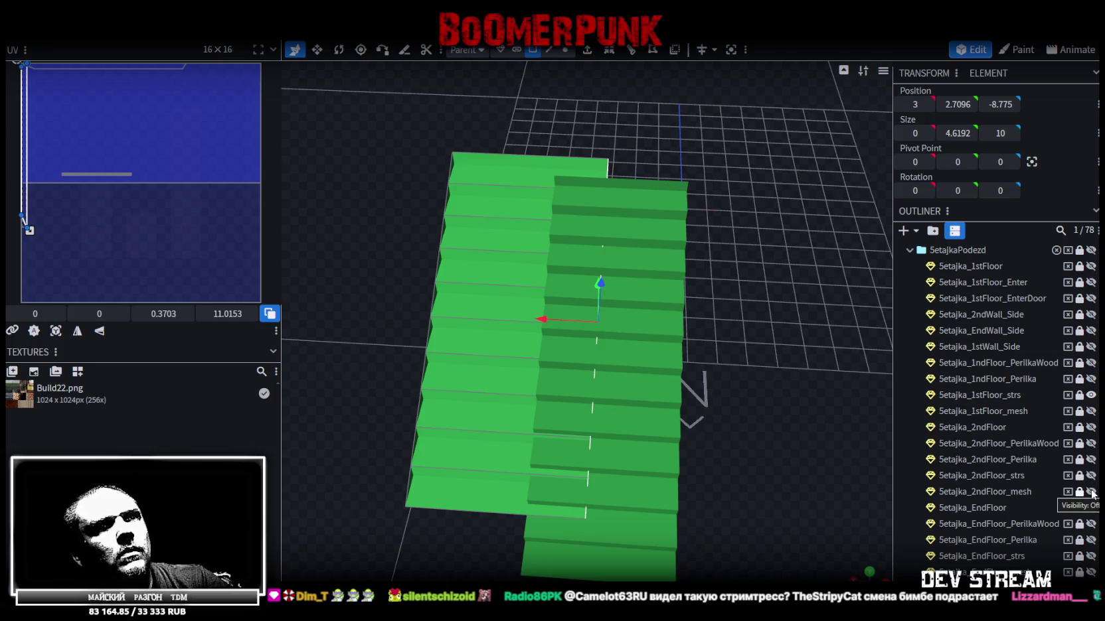
{"action": "left_click", "coordinate": [1091, 427]}
{"action": "mouse_move", "coordinate": [788, 380]}
{"action": "left_mouse_down"}
{"action": "mouse_move", "coordinate": [463, 376]}
{"action": "mouse_move", "coordinate": [429, 356]}
{"action": "mouse_move", "coordinate": [849, 360]}
{"action": "mouse_move", "coordinate": [831, 333]}
{"action": "mouse_move", "coordinate": [677, 324]}
{"action": "mouse_move", "coordinate": [1020, 432]}
{"action": "left_mouse_up"}
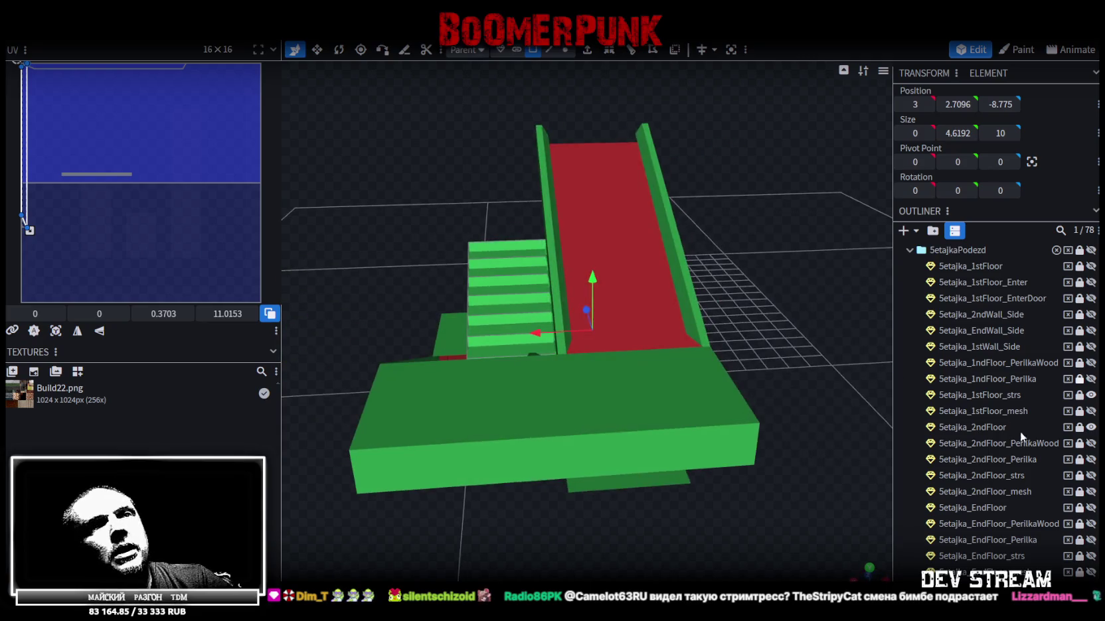
{"action": "left_click_drag", "start_coordinate": [411, 141], "coordinate": [506, 166]}
{"action": "mouse_move", "coordinate": [796, 174]}
{"action": "left_mouse_down"}
{"action": "mouse_move", "coordinate": [689, 179]}
{"action": "mouse_move", "coordinate": [834, 266]}
{"action": "left_mouse_up"}
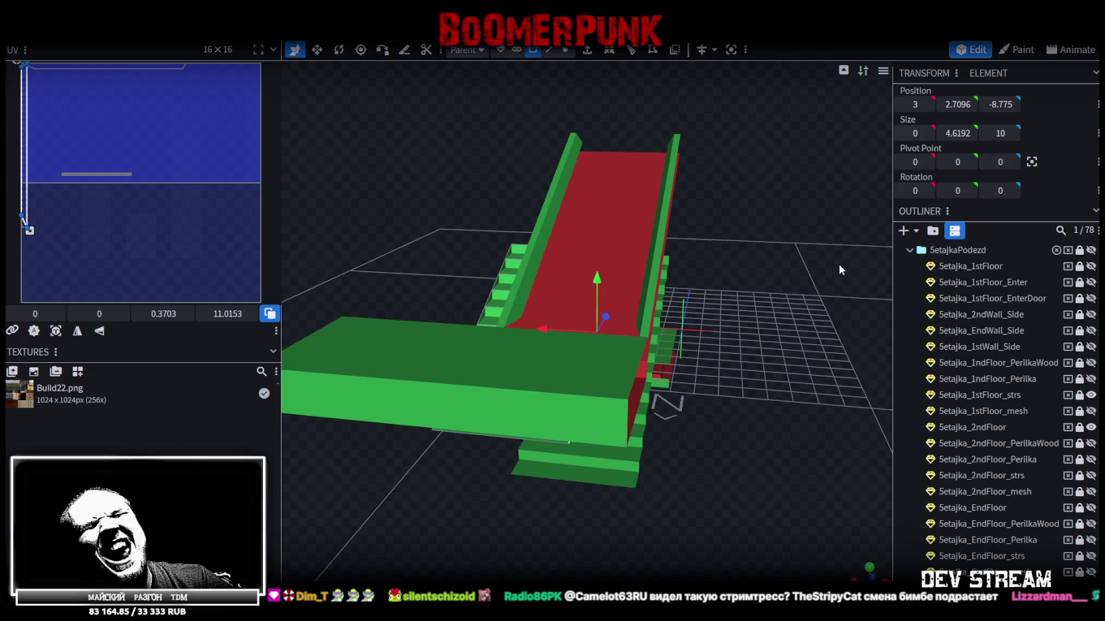
{"action": "left_click", "coordinate": [1090, 427]}
{"action": "scroll", "coordinate": [635, 439], "scroll_direction": "up", "scroll_amount": 2}
{"action": "left_click_drag", "start_coordinate": [635, 434], "coordinate": [767, 403]}
{"action": "left_click_drag", "start_coordinate": [735, 303], "coordinate": [729, 293]}
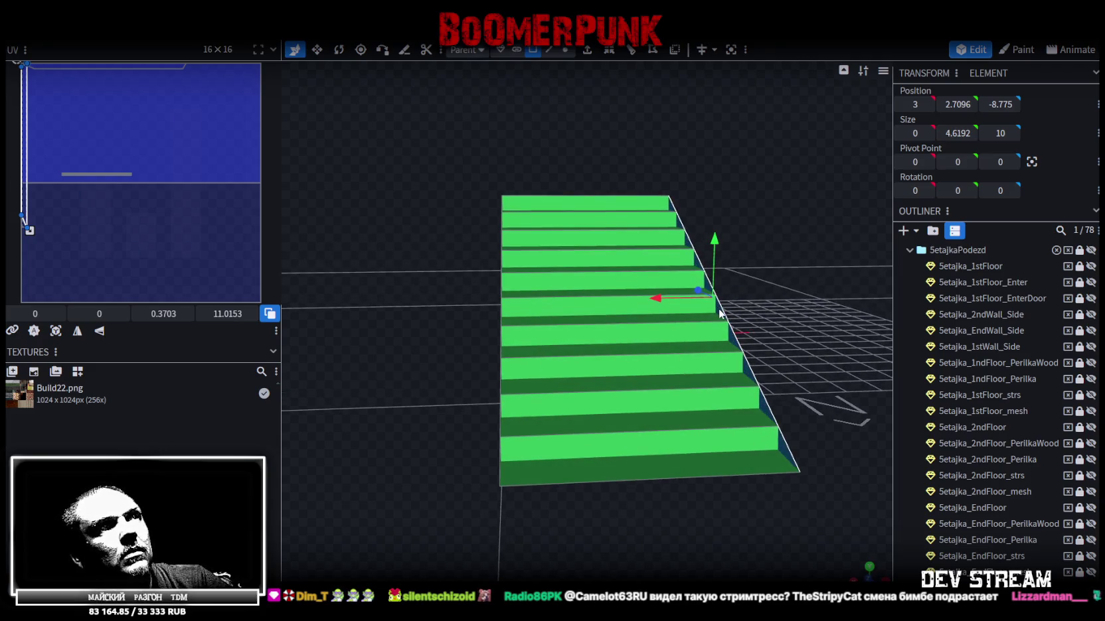
{"action": "left_click_drag", "start_coordinate": [793, 270], "coordinate": [544, 292]}
Step: Split the staircase mesh into separate pieces and begin narrowing it
{"action": "right_click", "coordinate": [531, 297]}
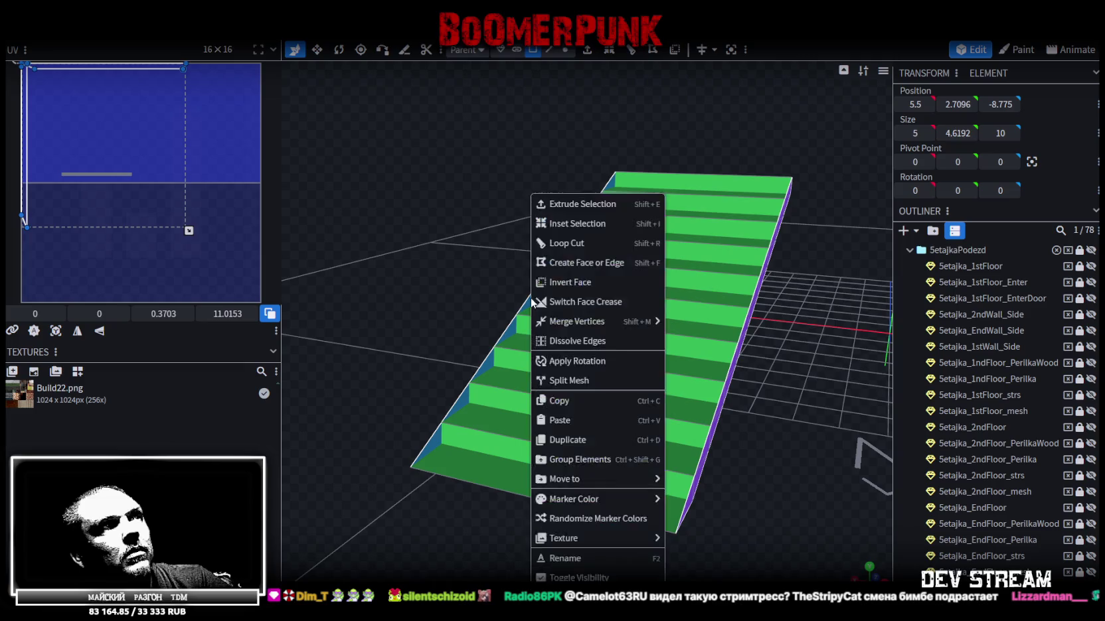
{"action": "left_click", "coordinate": [579, 383]}
{"action": "left_click_drag", "start_coordinate": [792, 410], "coordinate": [833, 399]}
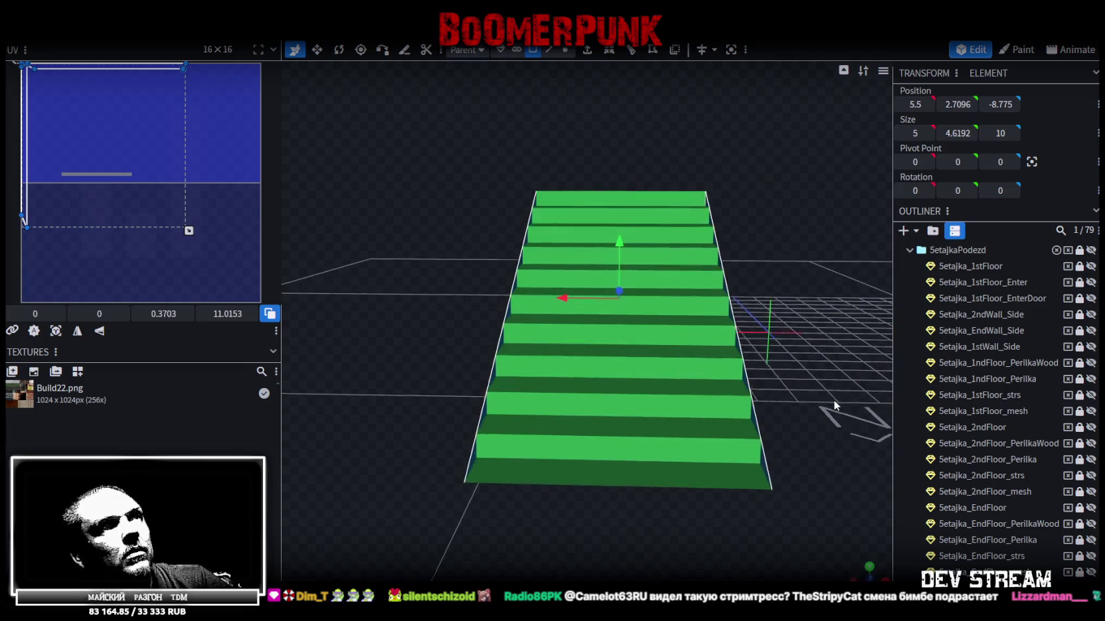
{"action": "key", "text": "v"}
{"action": "left_click_drag", "start_coordinate": [676, 298], "coordinate": [666, 303]}
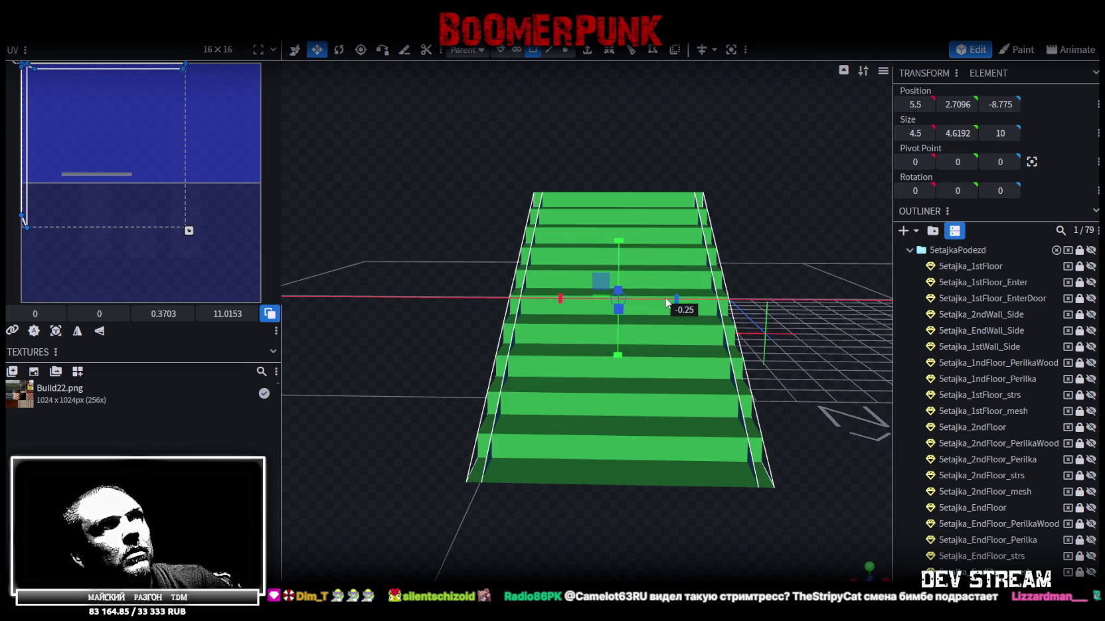
Step: Select both slanted side edges and resize the stair ramp to 3.8 wide
{"action": "left_click_drag", "start_coordinate": [784, 306], "coordinate": [762, 206]}
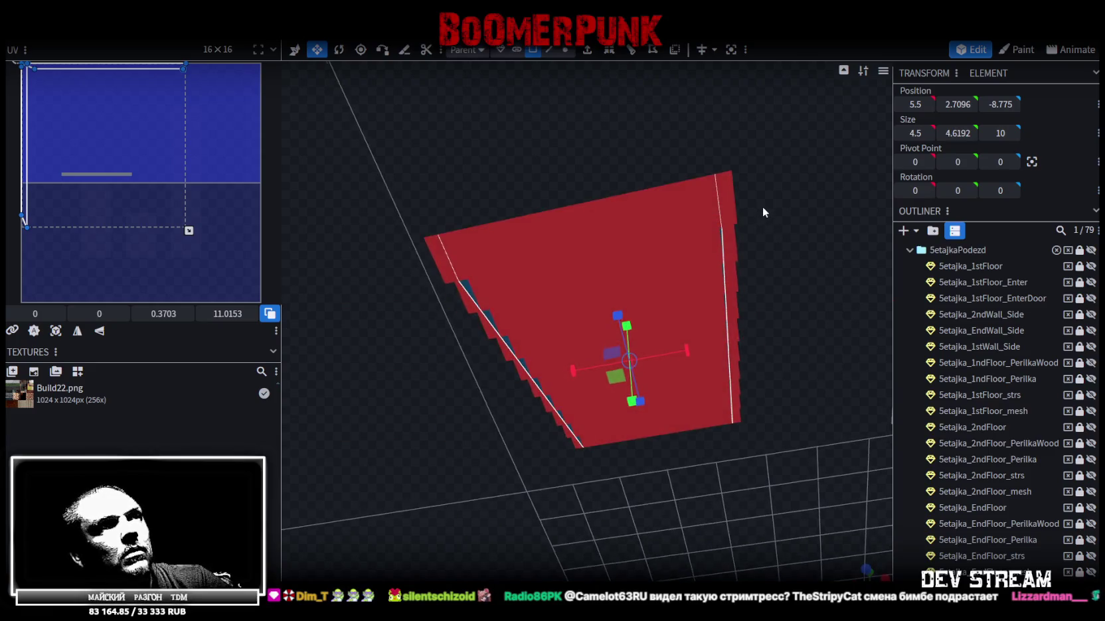
{"action": "left_click", "coordinate": [548, 50]}
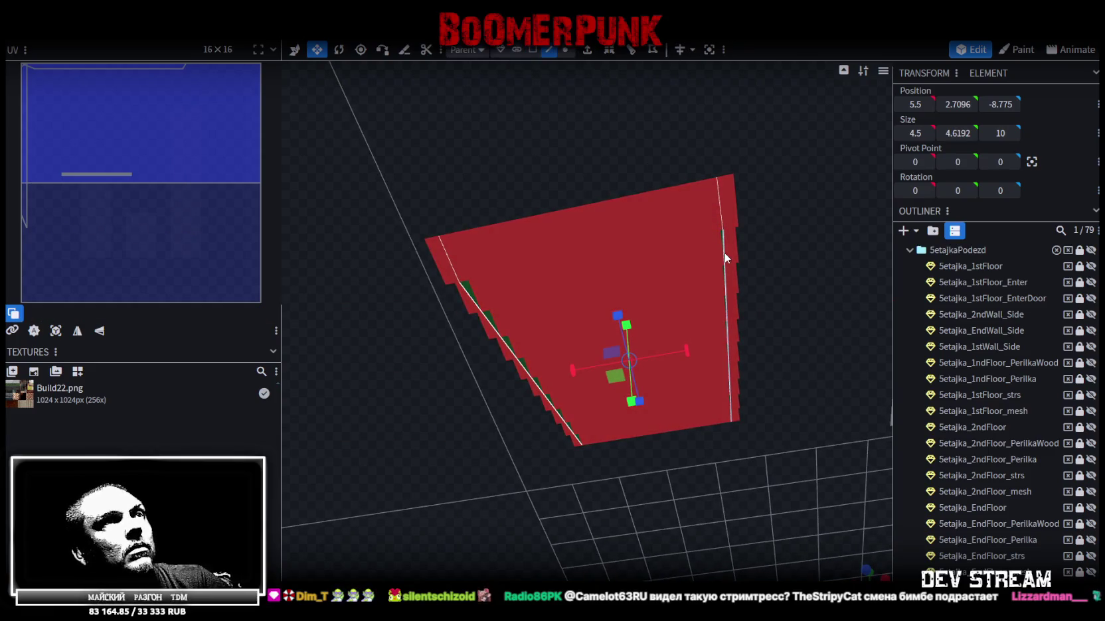
{"action": "left_click", "coordinate": [724, 252]}
{"action": "left_click", "coordinate": [493, 324], "text": "shift"}
{"action": "left_click_drag", "start_coordinate": [691, 374], "coordinate": [663, 364]}
{"action": "mouse_move", "coordinate": [522, 101]}
{"action": "left_mouse_down"}
{"action": "mouse_move", "coordinate": [547, 219]}
{"action": "mouse_move", "coordinate": [596, 270]}
{"action": "left_mouse_up"}
{"action": "left_click_drag", "start_coordinate": [671, 293], "coordinate": [708, 302]}
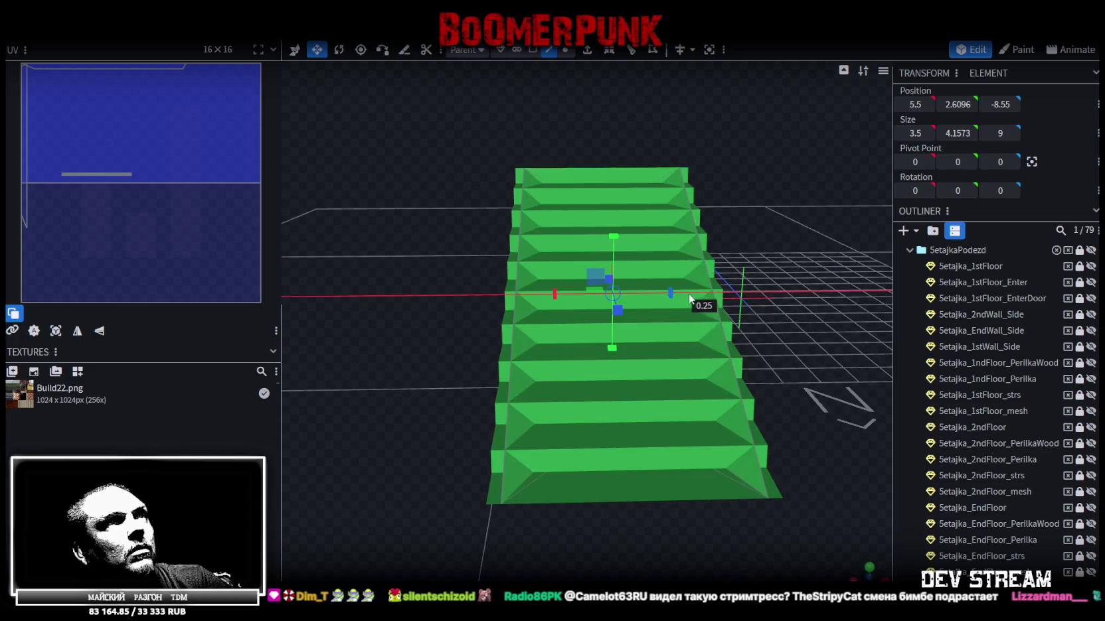
{"action": "left_click_drag", "start_coordinate": [788, 270], "coordinate": [667, 293]}
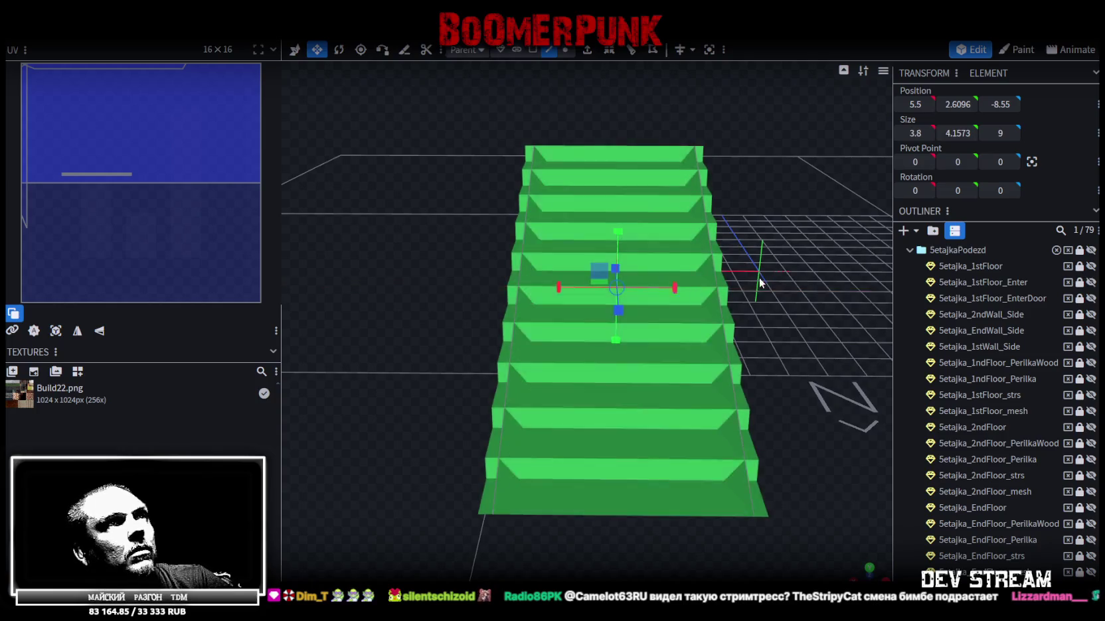
{"action": "left_click_drag", "start_coordinate": [759, 278], "coordinate": [742, 297]}
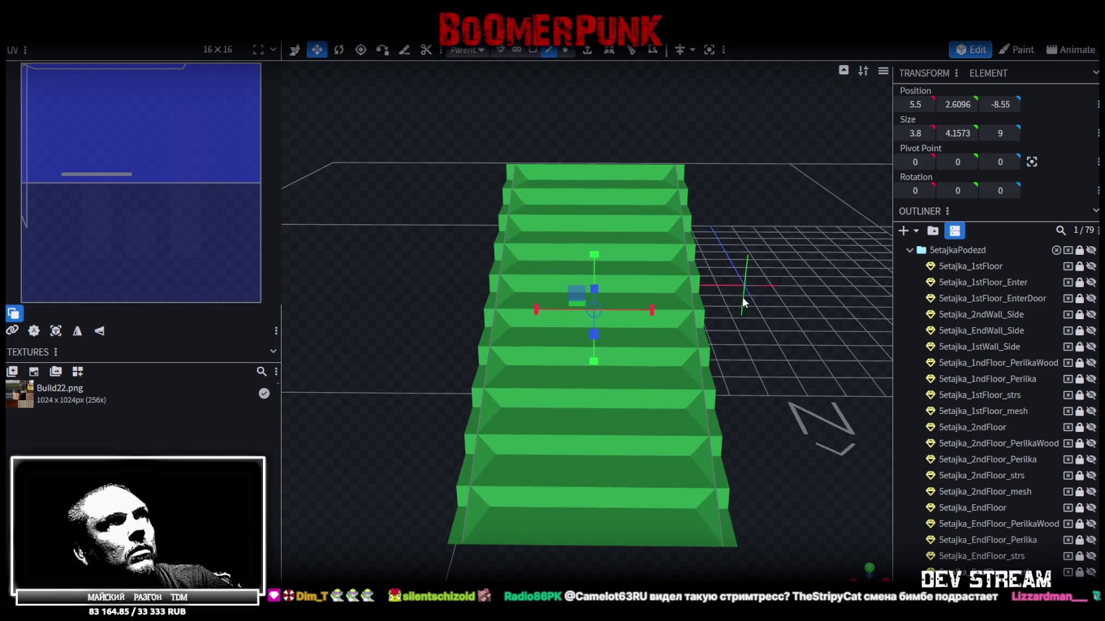
{"action": "left_click", "coordinate": [680, 202]}
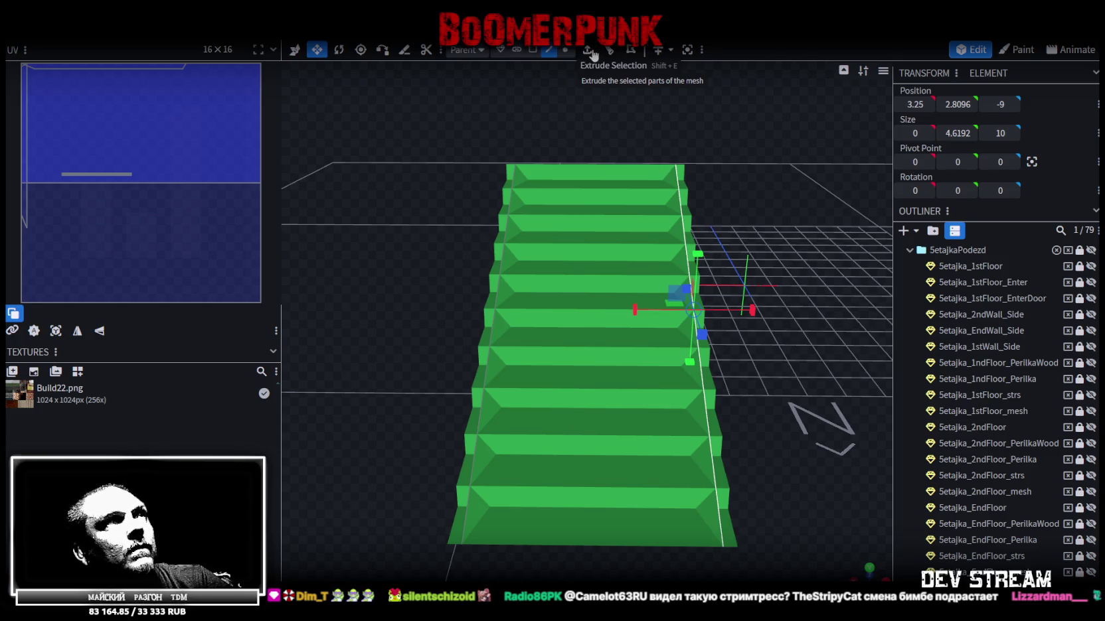
Step: Extrude the right side face 0.25 along X- into a wall
{"action": "left_click", "coordinate": [588, 51]}
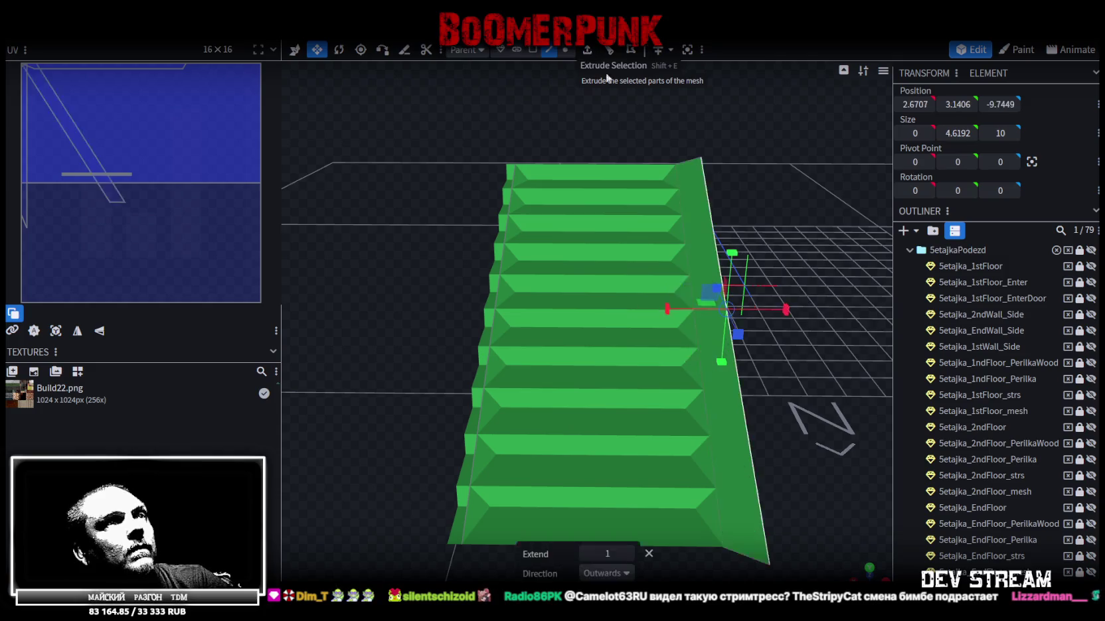
{"action": "left_click", "coordinate": [626, 574]}
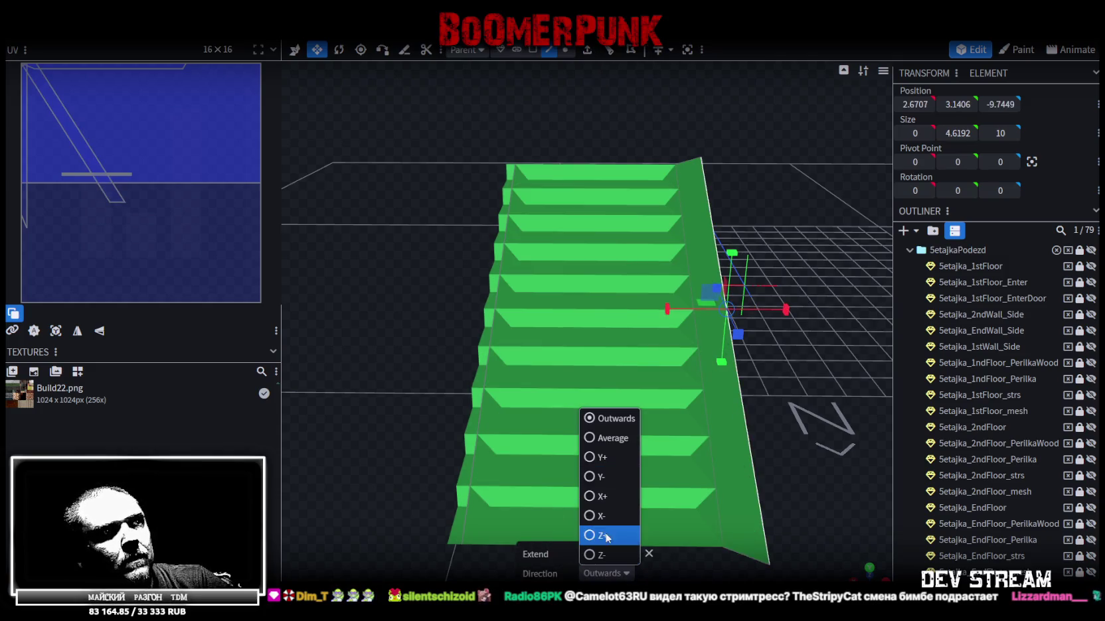
{"action": "left_click", "coordinate": [599, 515]}
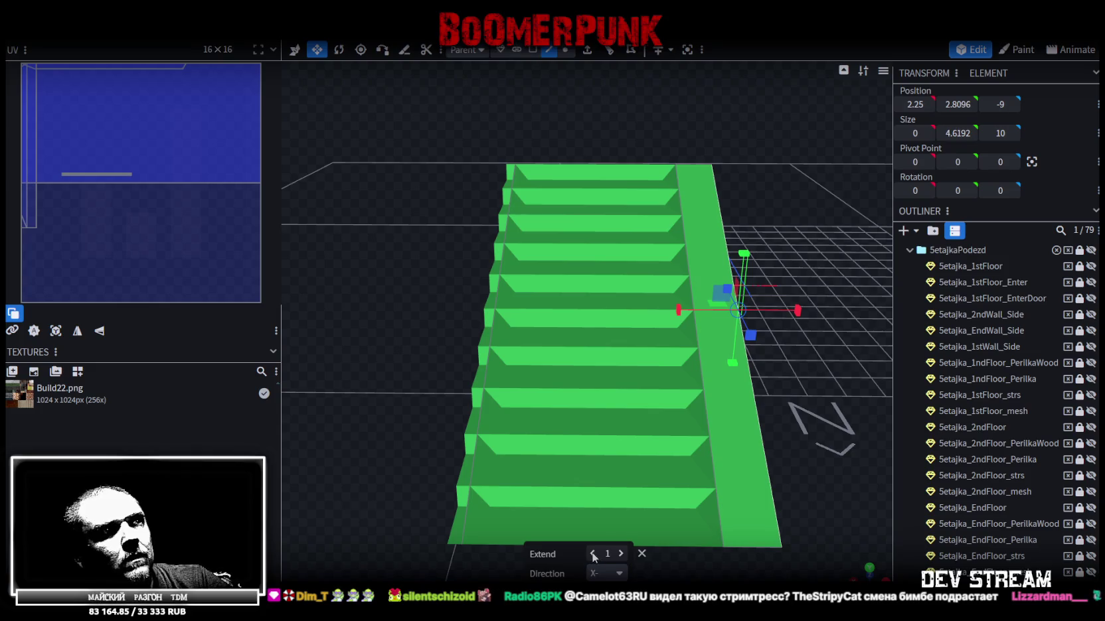
{"action": "left_click", "coordinate": [593, 554]}
{"action": "left_click_drag", "start_coordinate": [477, 413], "coordinate": [446, 348]}
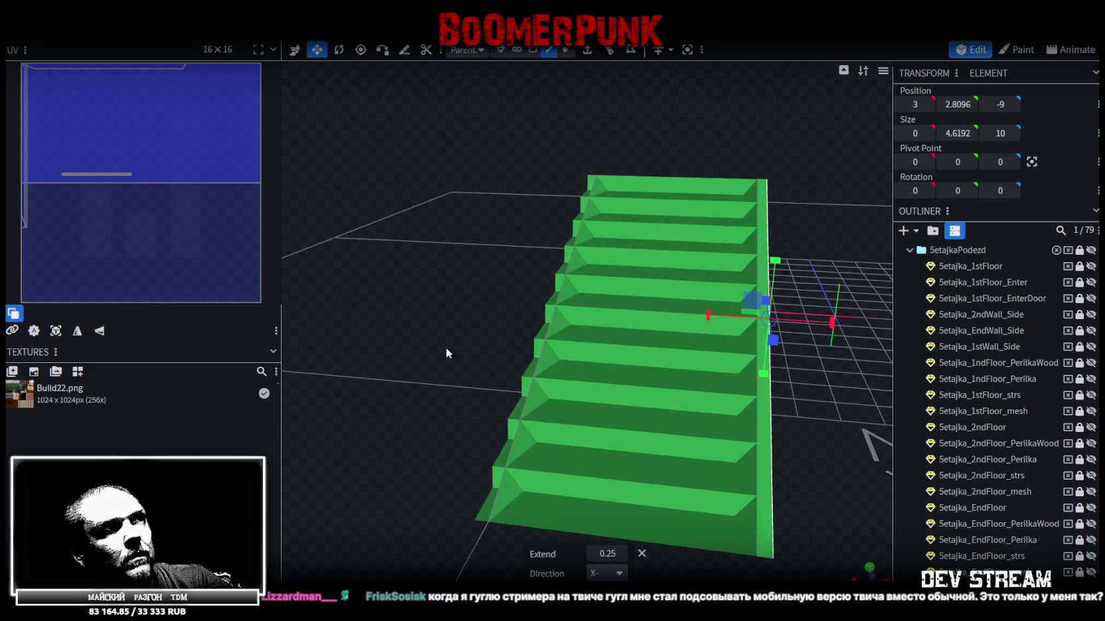
Step: Extrude the left side face 0.25 along X+ and select the whole stair mesh
{"action": "left_click", "coordinate": [552, 319]}
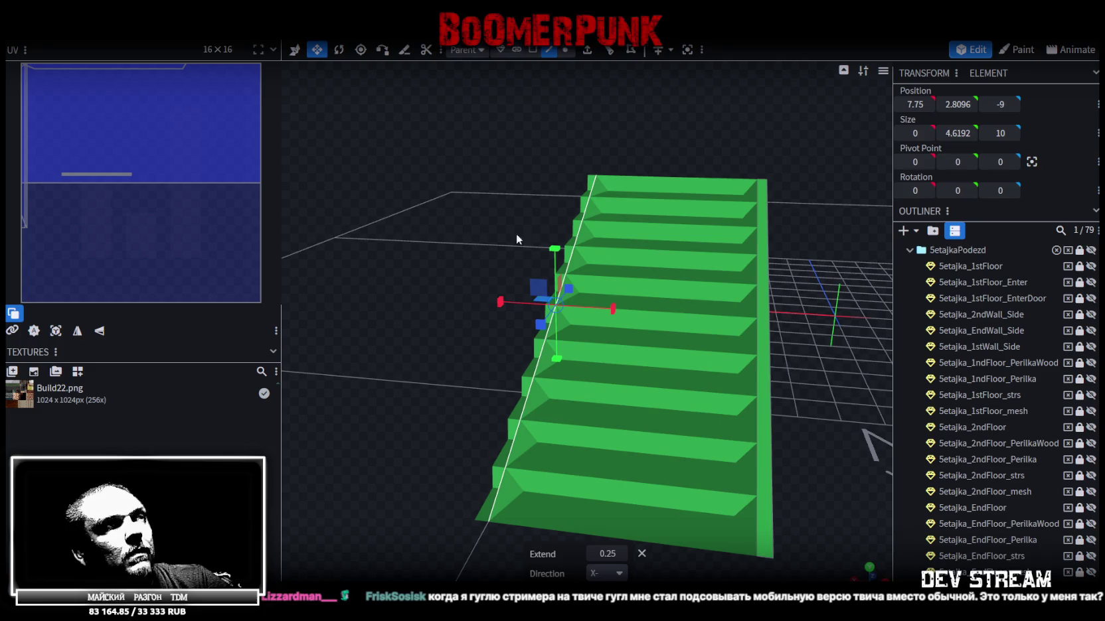
{"action": "left_click", "coordinate": [587, 51]}
{"action": "left_click", "coordinate": [606, 573]}
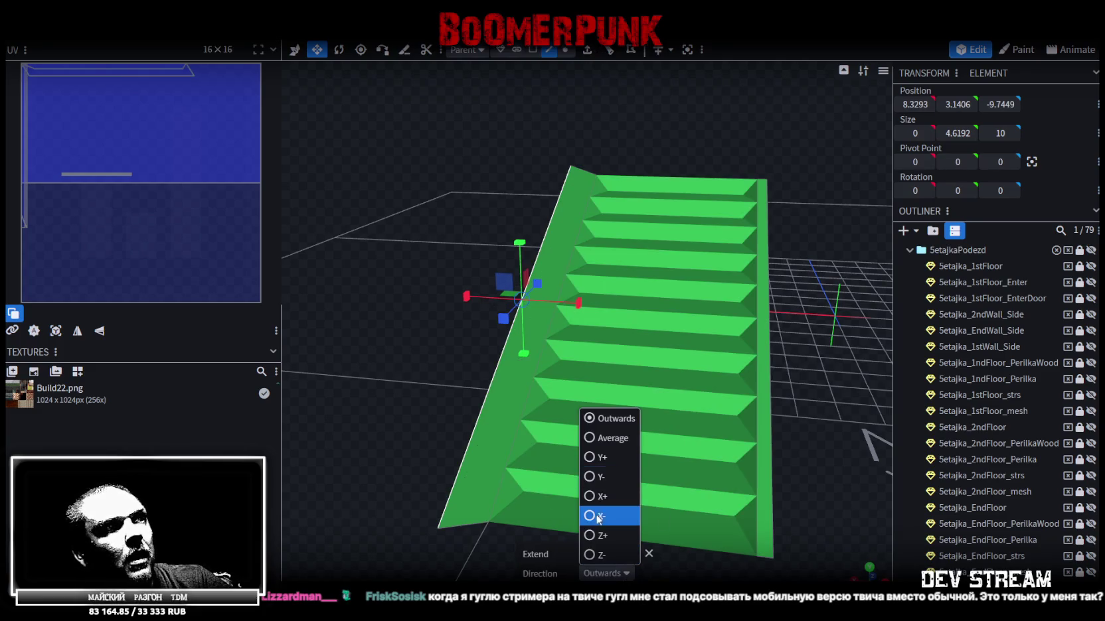
{"action": "left_click", "coordinate": [595, 498]}
{"action": "left_click", "coordinate": [592, 555]}
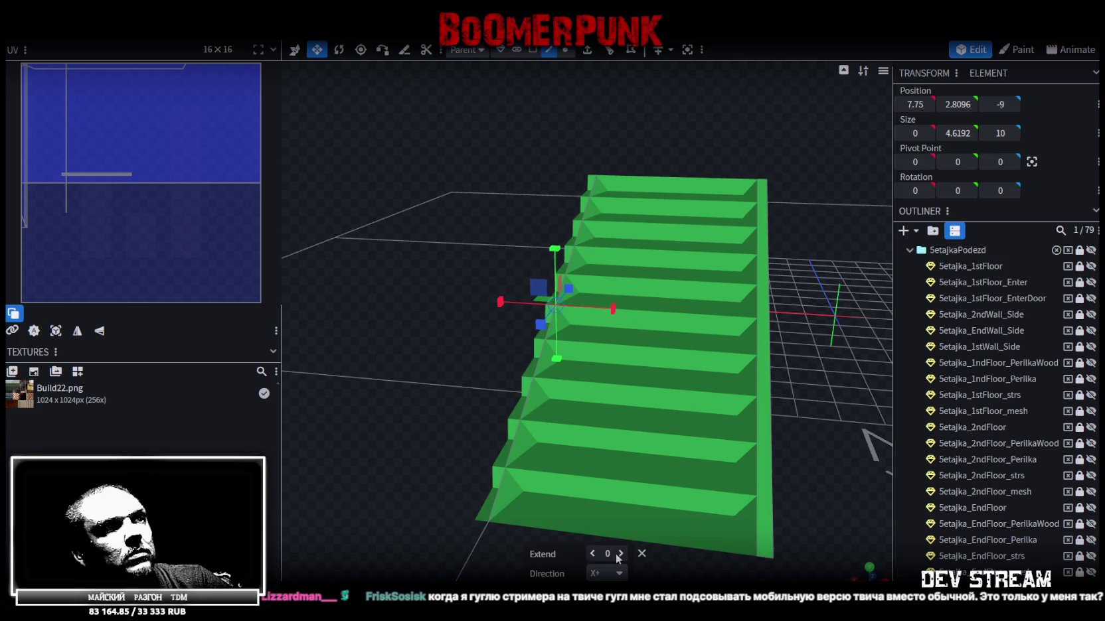
{"action": "left_click", "coordinate": [622, 554]}
{"action": "mouse_move", "coordinate": [405, 437]}
{"action": "left_mouse_down"}
{"action": "mouse_move", "coordinate": [604, 399]}
{"action": "mouse_move", "coordinate": [533, 436]}
{"action": "left_mouse_up"}
{"action": "left_click", "coordinate": [650, 430]}
{"action": "mouse_move", "coordinate": [650, 431]}
{"action": "left_mouse_down"}
{"action": "mouse_move", "coordinate": [780, 346]}
{"action": "mouse_move", "coordinate": [762, 339]}
{"action": "left_mouse_up"}
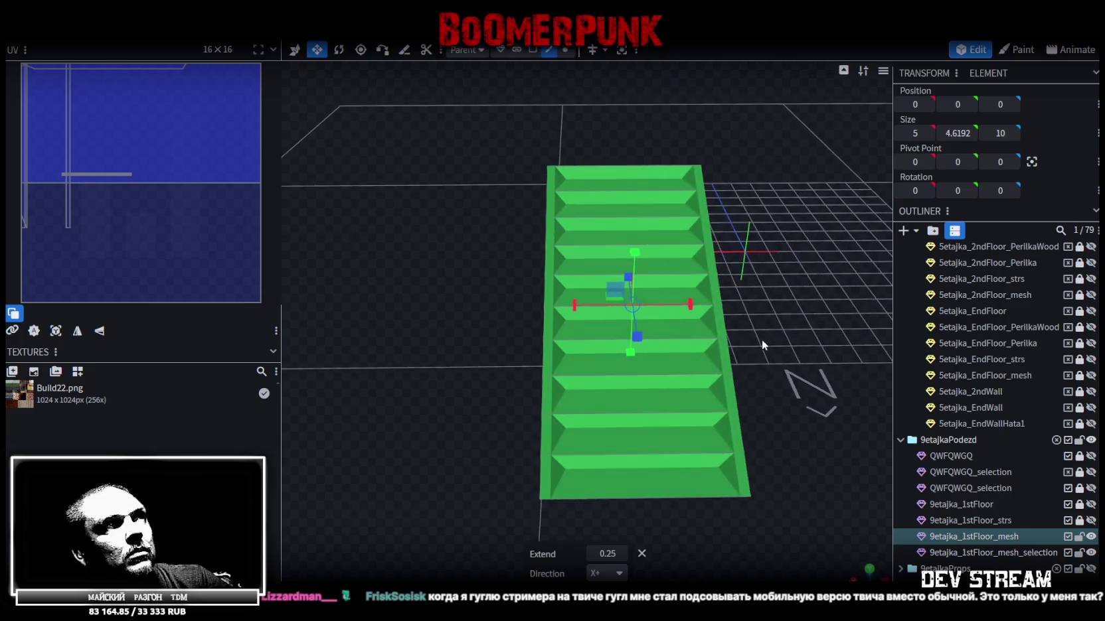
Step: In vertex mode, shift the right-side stair vertices inward by 0.25
{"action": "mouse_move", "coordinate": [691, 305]}
{"action": "left_mouse_down"}
{"action": "mouse_move", "coordinate": [676, 308]}
{"action": "mouse_move", "coordinate": [697, 305]}
{"action": "left_mouse_up"}
{"action": "left_click", "coordinate": [565, 50]}
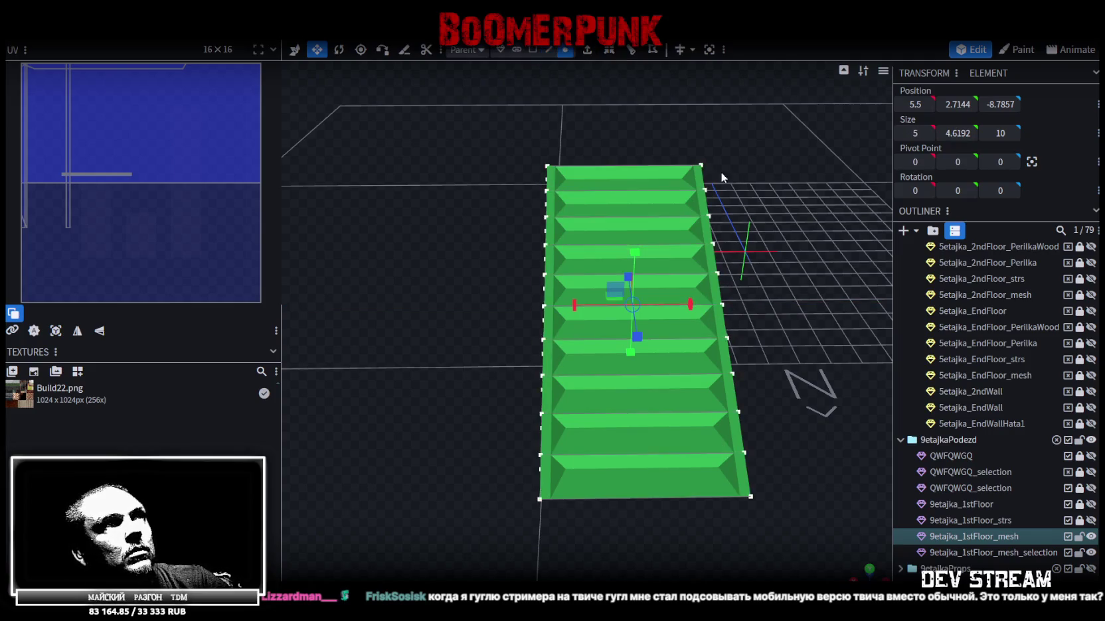
{"action": "scroll", "coordinate": [719, 135], "scroll_direction": "down", "scroll_amount": 2}
{"action": "scroll", "coordinate": [652, 470], "scroll_direction": "down", "scroll_amount": 5}
{"action": "scroll", "coordinate": [831, 152], "scroll_direction": "up", "scroll_amount": 5}
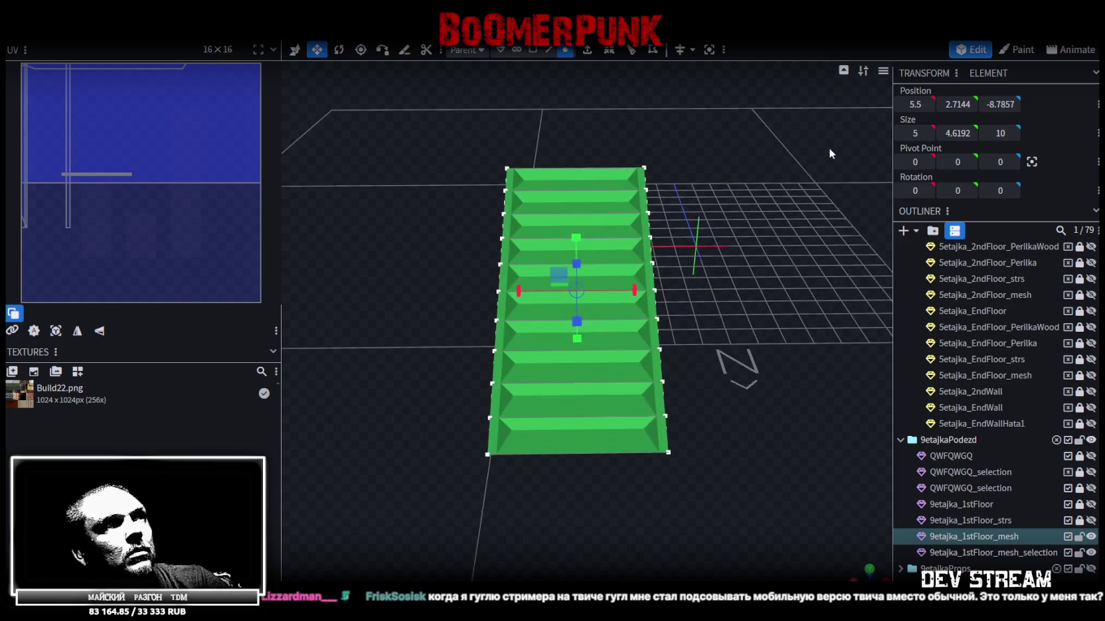
{"action": "left_click_drag", "start_coordinate": [678, 145], "coordinate": [601, 510]}
{"action": "key", "text": "v"}
{"action": "left_click_drag", "start_coordinate": [601, 297], "coordinate": [593, 296]}
Step: Shift the left-side vertices inward 0.25 and show the 9etajka_1stFloor walls
{"action": "left_click_drag", "start_coordinate": [444, 126], "coordinate": [568, 537]}
{"action": "mouse_move", "coordinate": [449, 292]}
{"action": "left_mouse_down"}
{"action": "mouse_move", "coordinate": [462, 468]}
{"action": "mouse_move", "coordinate": [555, 454]}
{"action": "mouse_move", "coordinate": [438, 458]}
{"action": "mouse_move", "coordinate": [452, 458]}
{"action": "mouse_move", "coordinate": [421, 432]}
{"action": "mouse_move", "coordinate": [597, 429]}
{"action": "left_mouse_up"}
{"action": "mouse_move", "coordinate": [777, 385]}
{"action": "left_mouse_down"}
{"action": "mouse_move", "coordinate": [739, 361]}
{"action": "mouse_move", "coordinate": [715, 382]}
{"action": "mouse_move", "coordinate": [977, 458]}
{"action": "left_mouse_up"}
{"action": "left_click", "coordinate": [1092, 505]}
{"action": "mouse_move", "coordinate": [856, 465]}
{"action": "left_mouse_down"}
{"action": "mouse_move", "coordinate": [818, 436]}
{"action": "mouse_move", "coordinate": [812, 343]}
{"action": "mouse_move", "coordinate": [1070, 509]}
{"action": "left_mouse_up"}
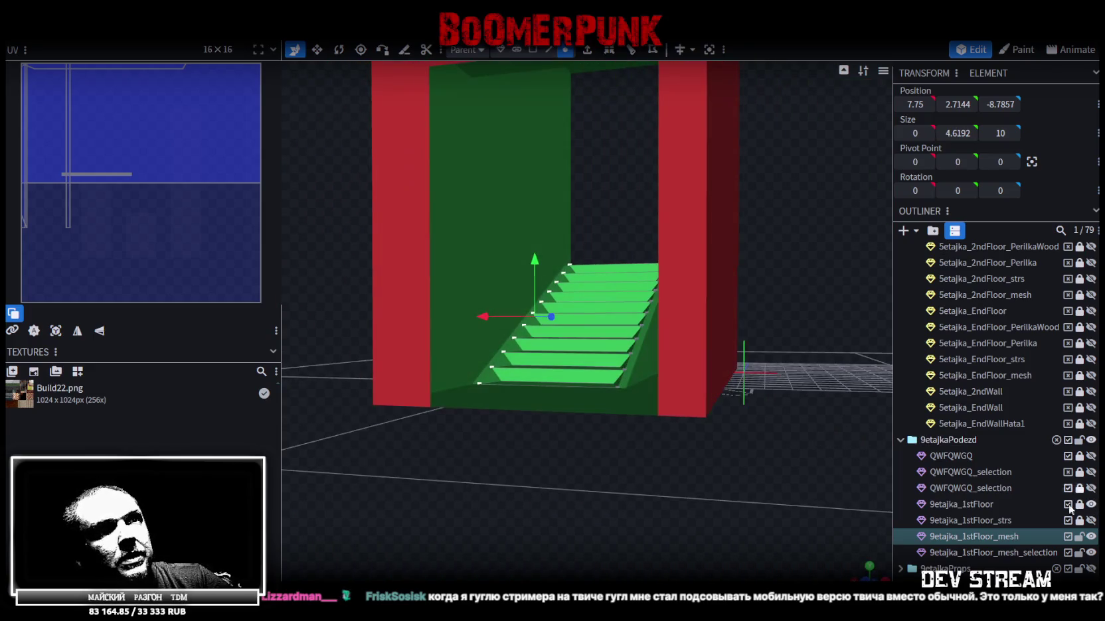
Step: Keep 9etajka_1stFloor_strs visible, hide the 9etajka_1stFloor walls, and save with Ctrl+S
{"action": "left_click", "coordinate": [1091, 520]}
{"action": "left_click", "coordinate": [1092, 521]}
{"action": "left_click_drag", "start_coordinate": [785, 547], "coordinate": [783, 492]}
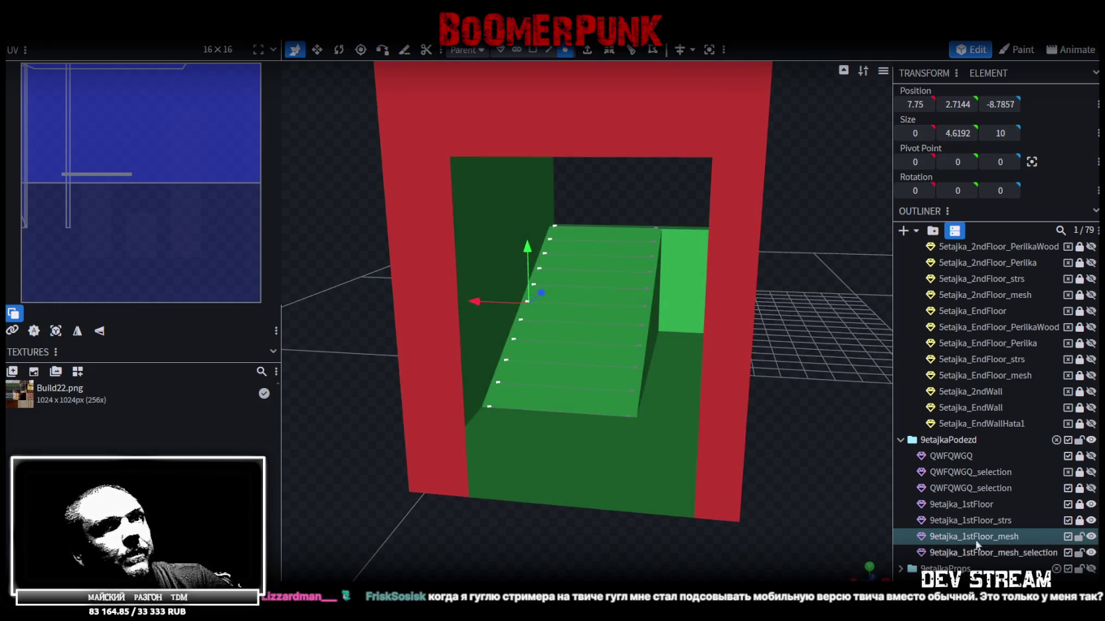
{"action": "left_click", "coordinate": [1092, 521]}
{"action": "left_click", "coordinate": [1091, 504]}
{"action": "mouse_move", "coordinate": [863, 452]}
{"action": "left_mouse_down"}
{"action": "mouse_move", "coordinate": [701, 428]}
{"action": "mouse_move", "coordinate": [822, 408]}
{"action": "mouse_move", "coordinate": [806, 393]}
{"action": "left_mouse_up"}
{"action": "key", "text": "ctrl+s"}
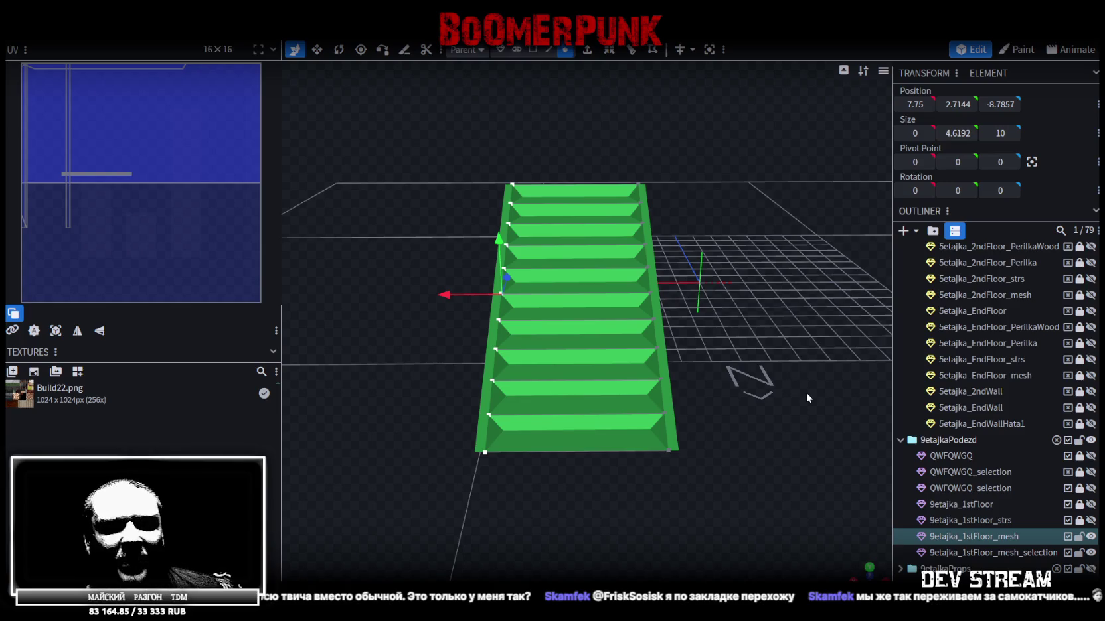
Step: Check the stairs from side and overhead views, saving Build27.bbmodel along the way
{"action": "mouse_move", "coordinate": [798, 232]}
{"action": "left_mouse_down"}
{"action": "mouse_move", "coordinate": [746, 186]}
{"action": "mouse_move", "coordinate": [763, 239]}
{"action": "mouse_move", "coordinate": [703, 379]}
{"action": "mouse_move", "coordinate": [715, 394]}
{"action": "mouse_move", "coordinate": [731, 181]}
{"action": "mouse_move", "coordinate": [744, 183]}
{"action": "left_mouse_up"}
{"action": "key", "text": "ctrl+s"}
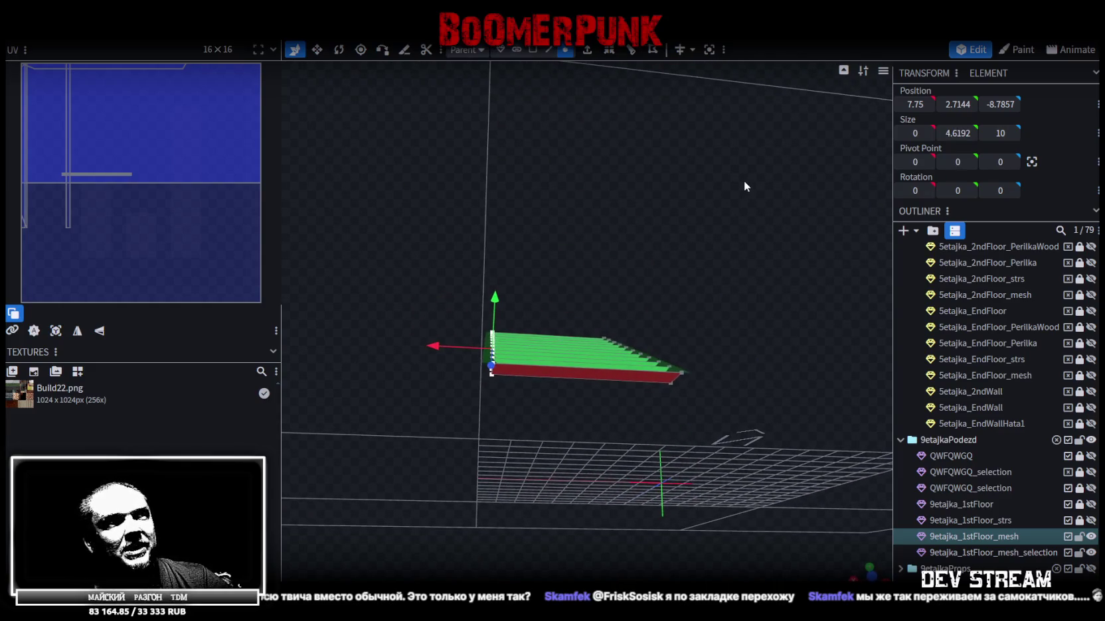
{"action": "mouse_move", "coordinate": [690, 227]}
{"action": "left_mouse_down"}
{"action": "mouse_move", "coordinate": [672, 235]}
{"action": "mouse_move", "coordinate": [698, 258]}
{"action": "mouse_move", "coordinate": [688, 257]}
{"action": "left_mouse_up"}
{"action": "left_click_drag", "start_coordinate": [604, 259], "coordinate": [605, 245]}
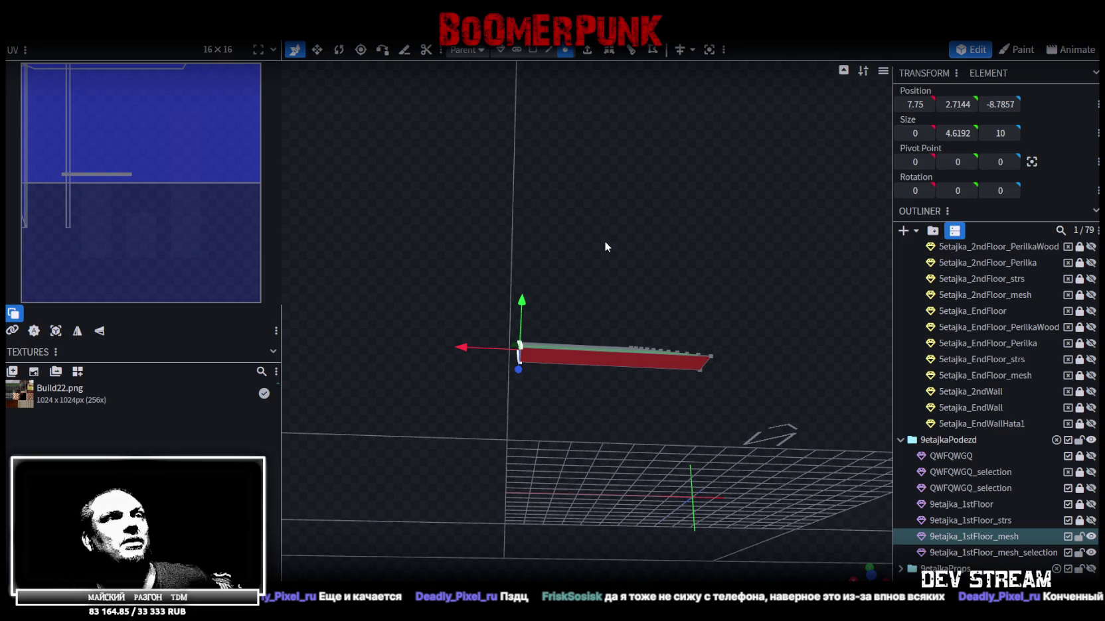
{"action": "mouse_move", "coordinate": [672, 251]}
{"action": "left_mouse_down"}
{"action": "mouse_move", "coordinate": [671, 340]}
{"action": "mouse_move", "coordinate": [728, 292]}
{"action": "mouse_move", "coordinate": [729, 317]}
{"action": "mouse_move", "coordinate": [708, 288]}
{"action": "mouse_move", "coordinate": [702, 294]}
{"action": "mouse_move", "coordinate": [798, 338]}
{"action": "left_mouse_up"}
{"action": "key", "text": "ctrl+s"}
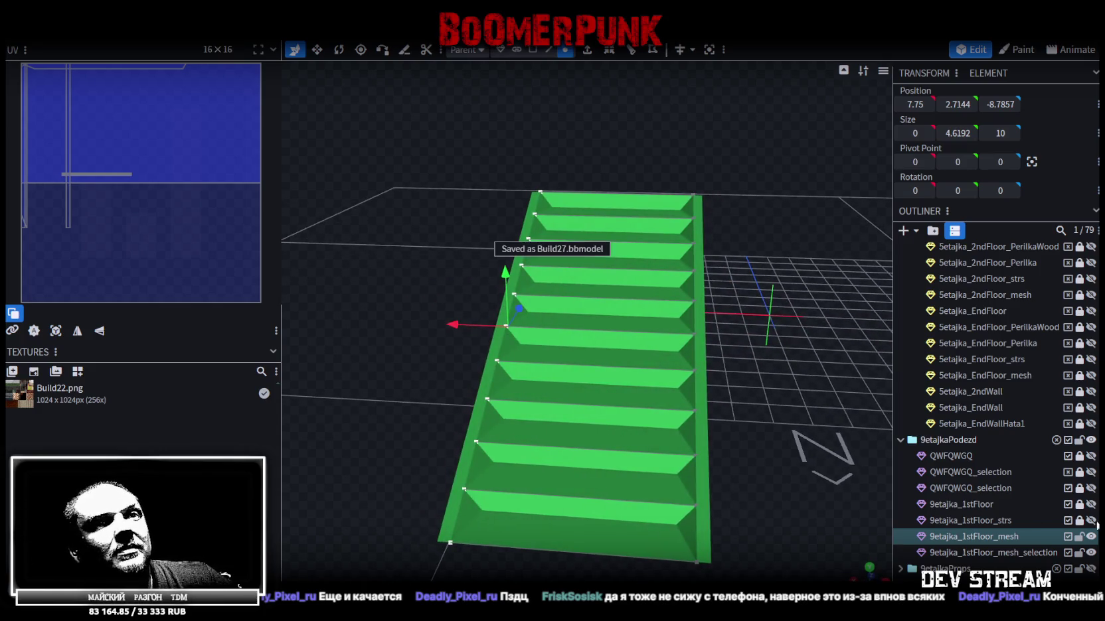
Step: Show the 9etajka_1stFloor wall box while keeping the 9etajka_1stFloor_strs stairs visible
{"action": "left_click", "coordinate": [1091, 521]}
{"action": "left_click_drag", "start_coordinate": [888, 421], "coordinate": [795, 367]}
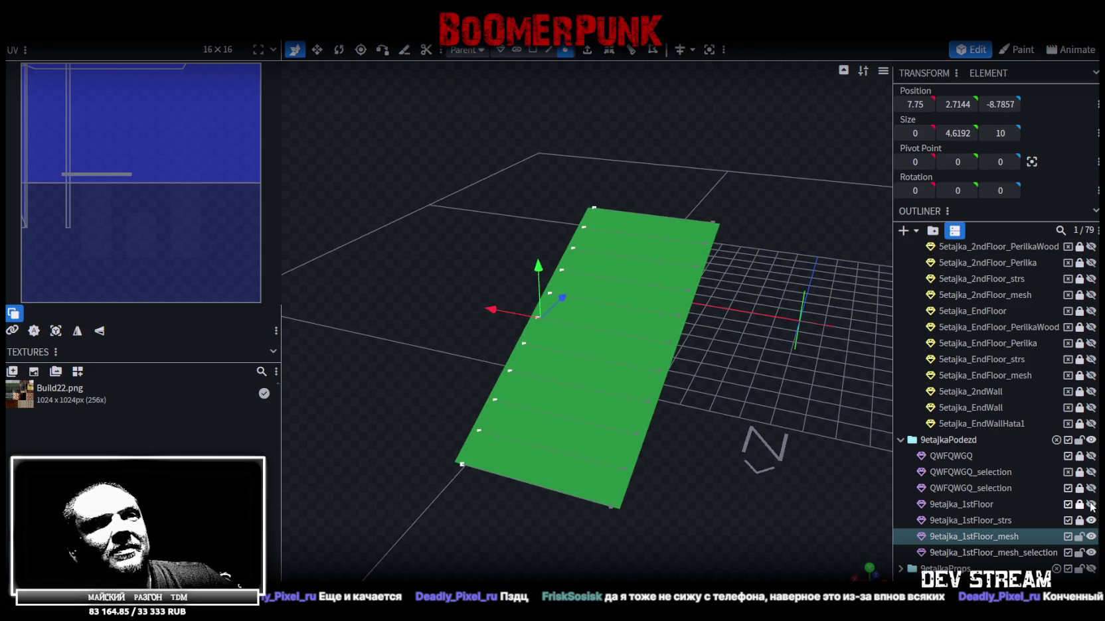
{"action": "left_click", "coordinate": [1091, 505]}
{"action": "left_click_drag", "start_coordinate": [750, 433], "coordinate": [842, 418]}
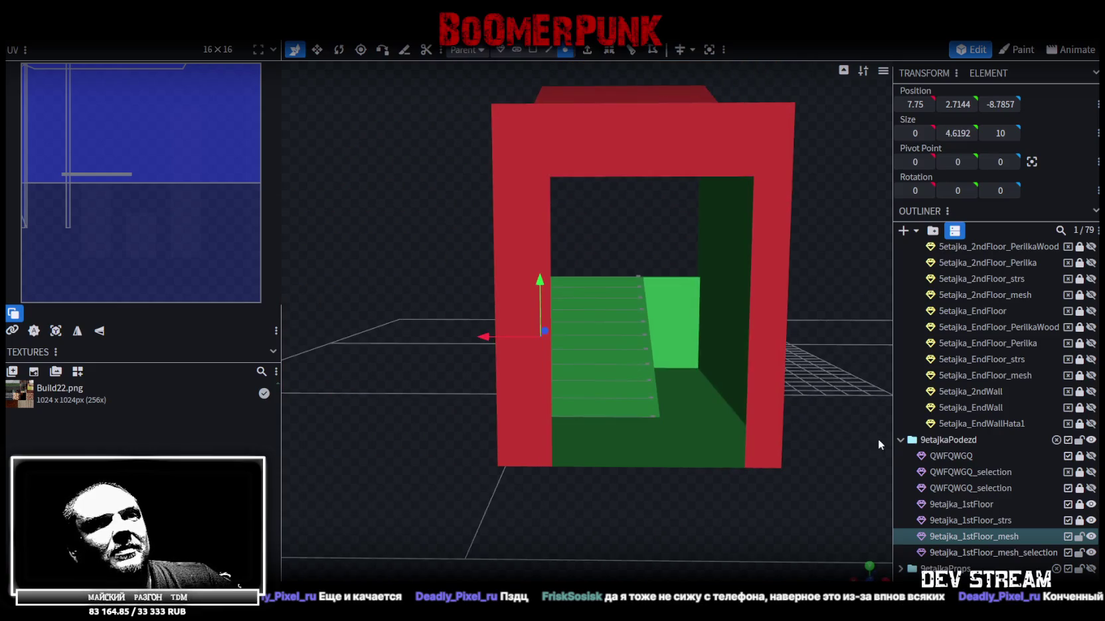
{"action": "left_click", "coordinate": [1092, 521]}
Step: Merge 9etajka_1stFloor_mesh with its selection mesh, then lower it so overlapping vertices weld
{"action": "left_click", "coordinate": [1012, 541]}
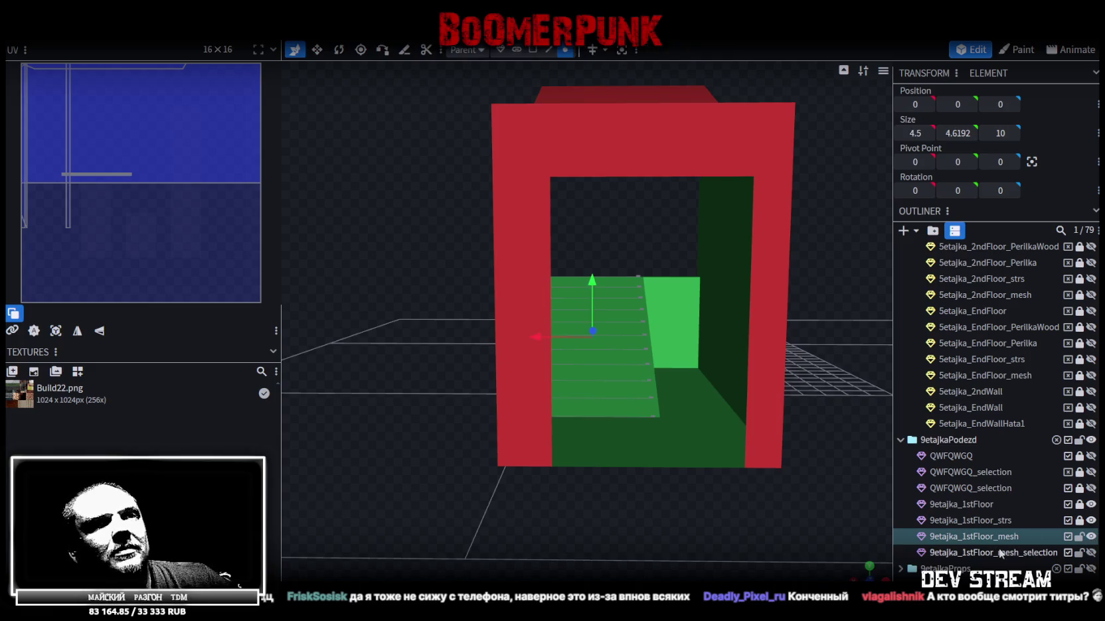
{"action": "left_click", "coordinate": [1003, 553], "text": "ctrl"}
{"action": "right_click", "coordinate": [1001, 552]}
{"action": "left_click", "coordinate": [903, 325]}
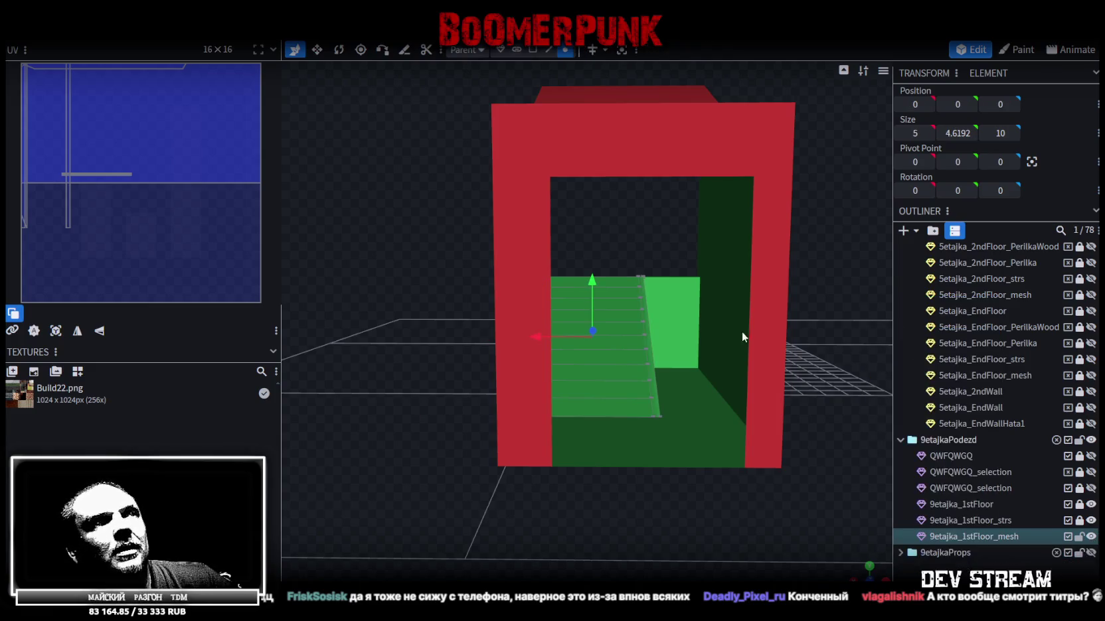
{"action": "left_click_drag", "start_coordinate": [591, 274], "coordinate": [589, 268]}
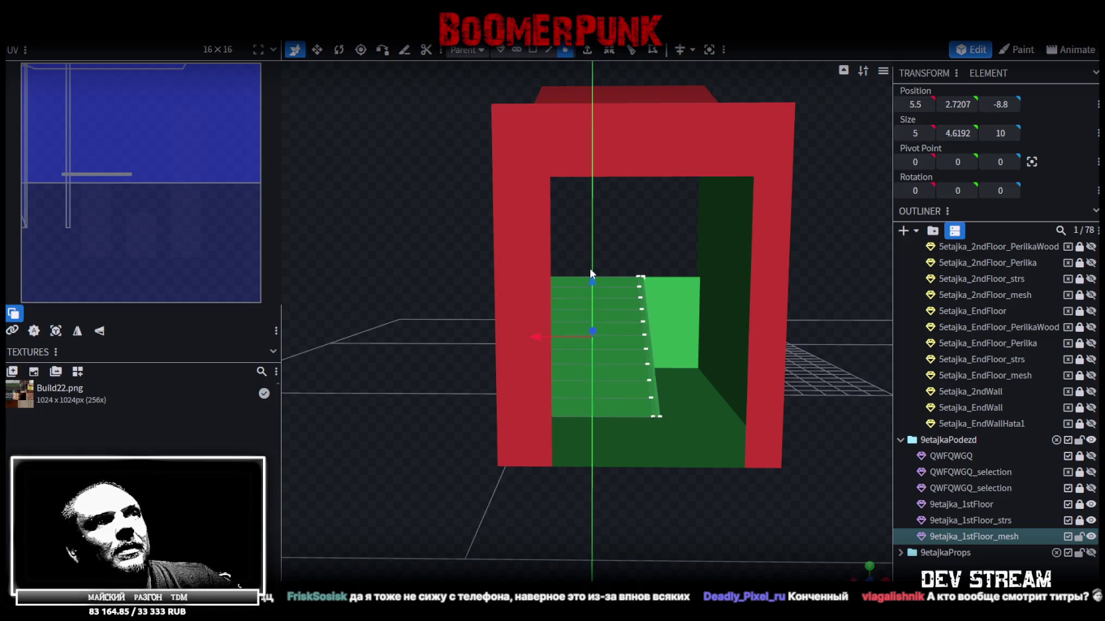
{"action": "left_click", "coordinate": [573, 150]}
Step: Save the model and view the green door frame from the front
{"action": "mouse_move", "coordinate": [835, 268]}
{"action": "left_mouse_down"}
{"action": "mouse_move", "coordinate": [453, 298]}
{"action": "mouse_move", "coordinate": [542, 338]}
{"action": "left_mouse_up"}
{"action": "scroll", "coordinate": [808, 276], "scroll_direction": "up", "scroll_amount": 3}
{"action": "scroll", "coordinate": [542, 339], "scroll_direction": "down", "scroll_amount": 2}
{"action": "key", "text": "ctrl+s"}
{"action": "mouse_move", "coordinate": [779, 349]}
{"action": "left_mouse_down"}
{"action": "mouse_move", "coordinate": [745, 319]}
{"action": "mouse_move", "coordinate": [761, 316]}
{"action": "left_mouse_up"}
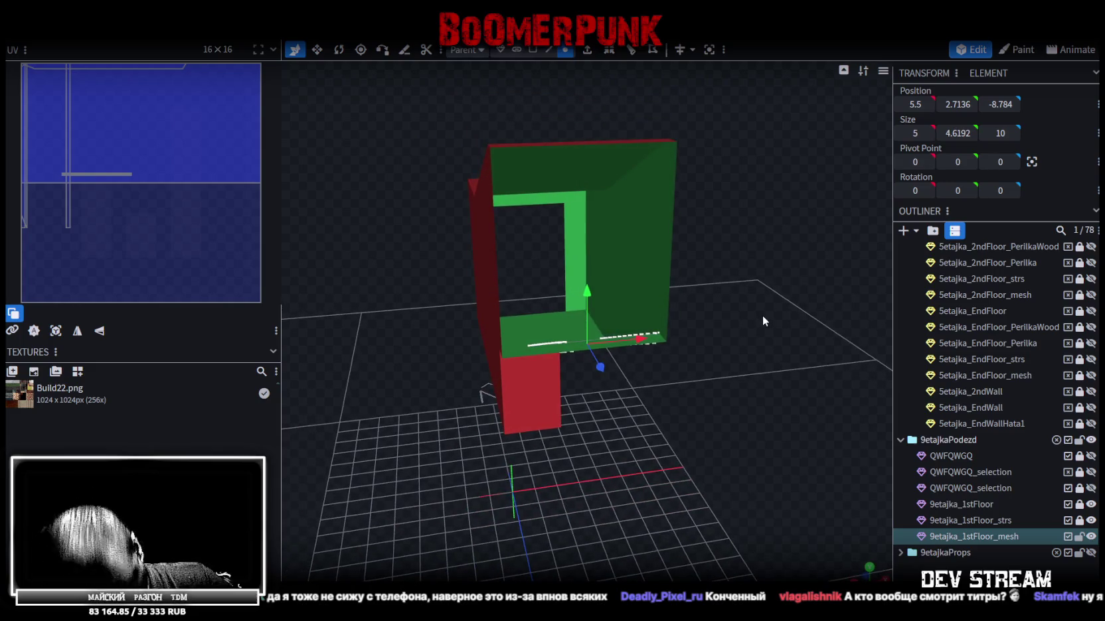
{"action": "mouse_move", "coordinate": [762, 315]}
{"action": "left_mouse_down"}
{"action": "mouse_move", "coordinate": [677, 331]}
{"action": "mouse_move", "coordinate": [763, 348]}
{"action": "mouse_move", "coordinate": [693, 337]}
{"action": "mouse_move", "coordinate": [741, 341]}
{"action": "mouse_move", "coordinate": [723, 330]}
{"action": "mouse_move", "coordinate": [714, 340]}
{"action": "mouse_move", "coordinate": [719, 328]}
{"action": "mouse_move", "coordinate": [692, 317]}
{"action": "mouse_move", "coordinate": [723, 298]}
{"action": "mouse_move", "coordinate": [601, 367]}
{"action": "mouse_move", "coordinate": [478, 381]}
{"action": "mouse_move", "coordinate": [500, 337]}
{"action": "mouse_move", "coordinate": [500, 296]}
{"action": "mouse_move", "coordinate": [480, 282]}
{"action": "mouse_move", "coordinate": [416, 378]}
{"action": "mouse_move", "coordinate": [696, 371]}
{"action": "mouse_move", "coordinate": [507, 475]}
{"action": "mouse_move", "coordinate": [575, 500]}
{"action": "mouse_move", "coordinate": [680, 474]}
{"action": "mouse_move", "coordinate": [663, 486]}
{"action": "mouse_move", "coordinate": [606, 346]}
{"action": "left_mouse_up"}
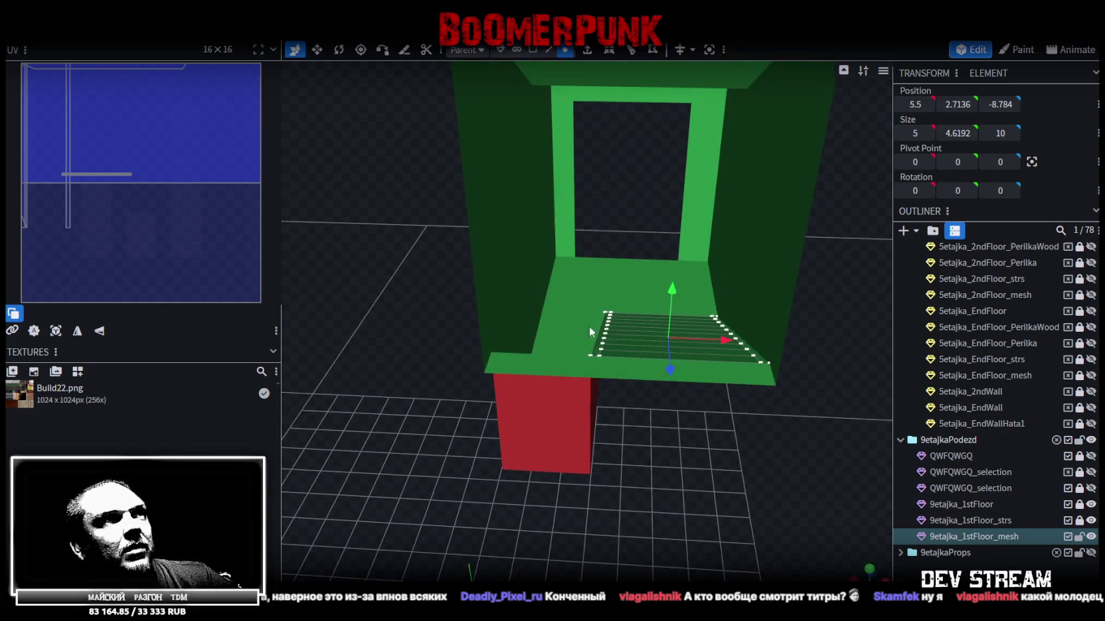
{"action": "mouse_move", "coordinate": [583, 468]}
{"action": "left_mouse_down"}
{"action": "mouse_move", "coordinate": [624, 516]}
{"action": "mouse_move", "coordinate": [666, 494]}
{"action": "mouse_move", "coordinate": [611, 517]}
{"action": "mouse_move", "coordinate": [604, 468]}
{"action": "mouse_move", "coordinate": [575, 467]}
{"action": "left_mouse_up"}
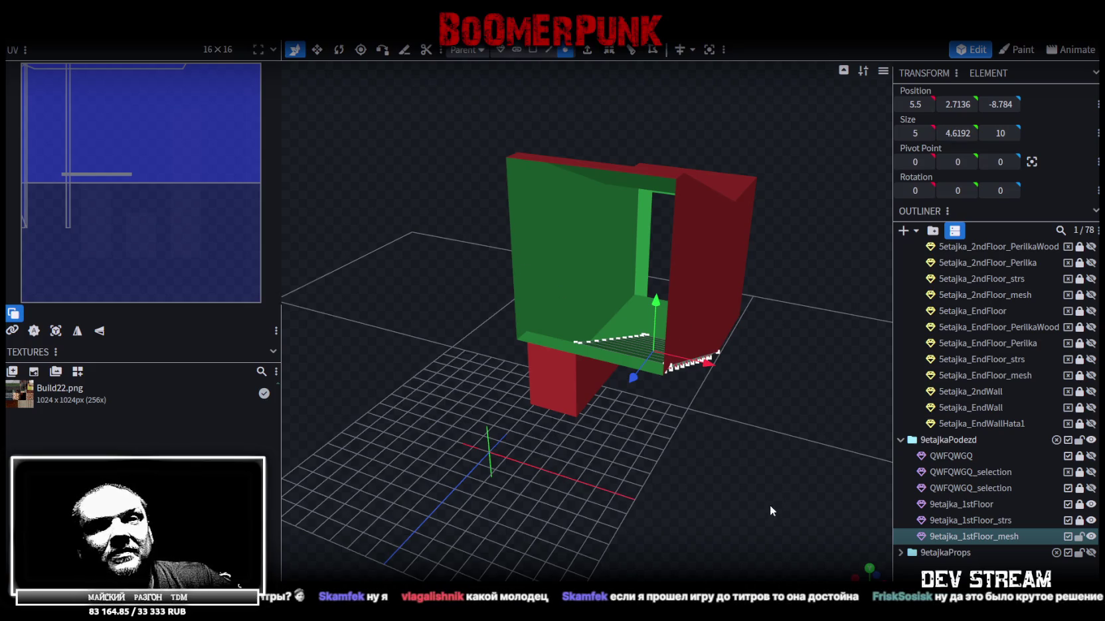
{"action": "left_click_drag", "start_coordinate": [770, 505], "coordinate": [839, 464]}
{"action": "scroll", "coordinate": [840, 465], "scroll_direction": "up", "scroll_amount": 5}
{"action": "scroll", "coordinate": [612, 478], "scroll_direction": "down", "scroll_amount": 2}
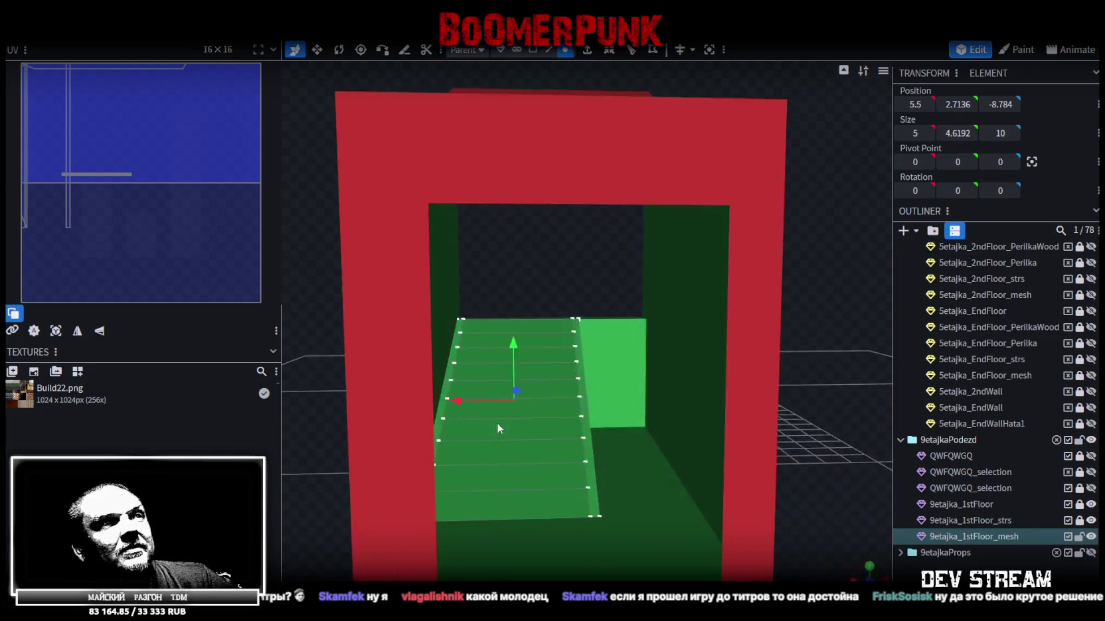
{"action": "scroll", "coordinate": [492, 412], "scroll_direction": "up", "scroll_amount": 1}
{"action": "scroll", "coordinate": [481, 395], "scroll_direction": "up", "scroll_amount": 3}
{"action": "scroll", "coordinate": [485, 409], "scroll_direction": "down", "scroll_amount": 3}
{"action": "scroll", "coordinate": [546, 449], "scroll_direction": "up", "scroll_amount": 4}
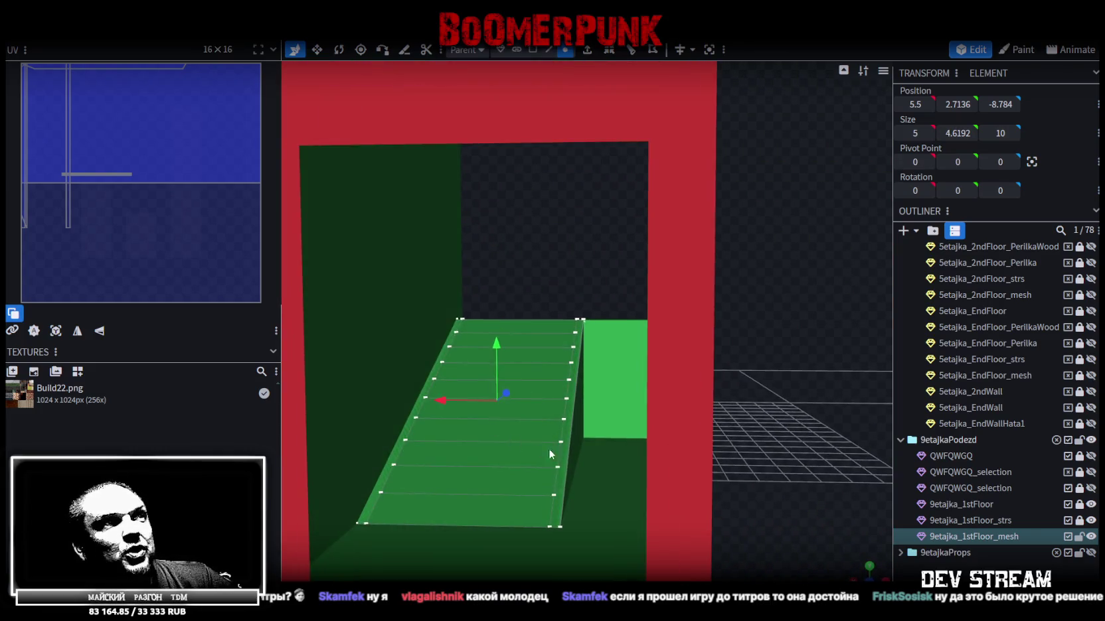
{"action": "scroll", "coordinate": [546, 448], "scroll_direction": "down", "scroll_amount": 4}
{"action": "scroll", "coordinate": [655, 485], "scroll_direction": "down", "scroll_amount": 1}
{"action": "scroll", "coordinate": [657, 480], "scroll_direction": "up", "scroll_amount": 1}
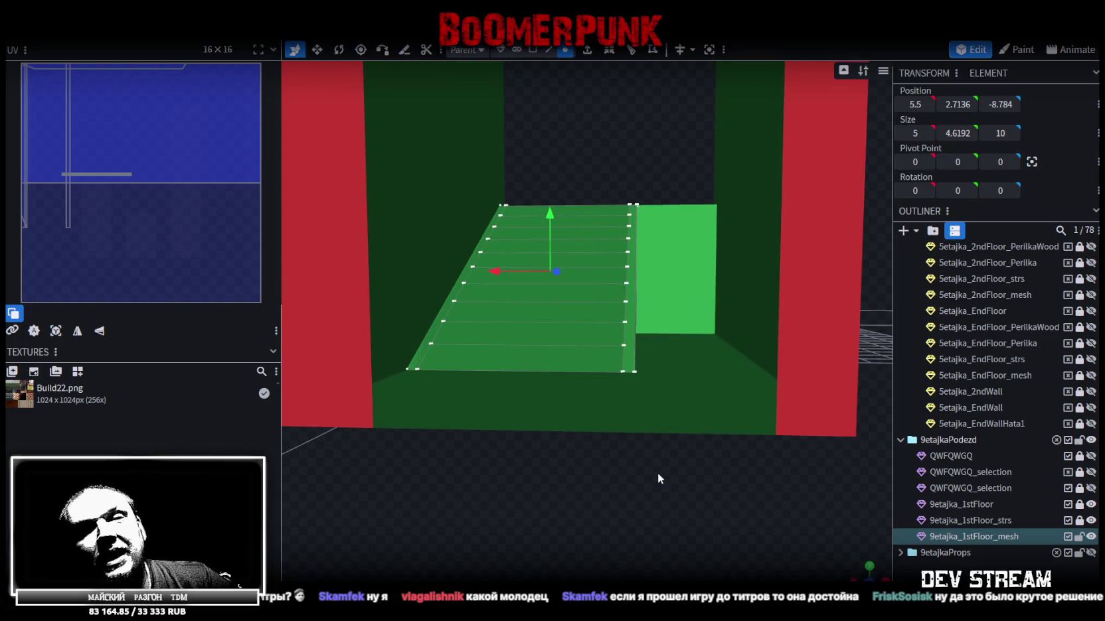
{"action": "left_click_drag", "start_coordinate": [694, 474], "coordinate": [707, 480]}
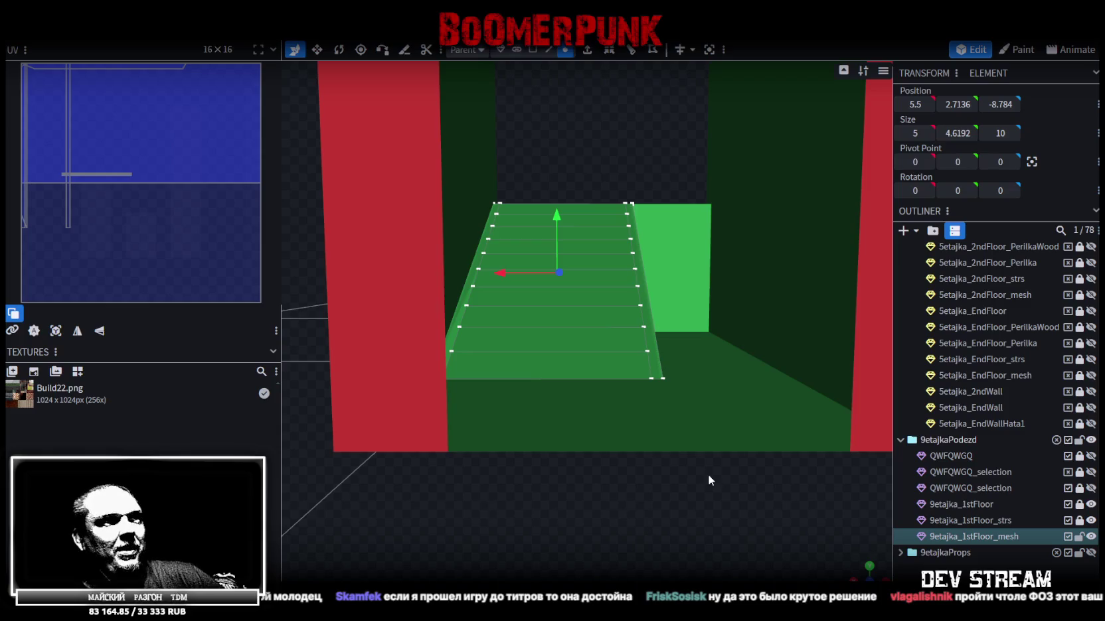
{"action": "mouse_move", "coordinate": [745, 476]}
{"action": "left_mouse_down"}
{"action": "mouse_move", "coordinate": [705, 499]}
{"action": "mouse_move", "coordinate": [716, 472]}
{"action": "mouse_move", "coordinate": [710, 445]}
{"action": "mouse_move", "coordinate": [710, 458]}
{"action": "left_mouse_up"}
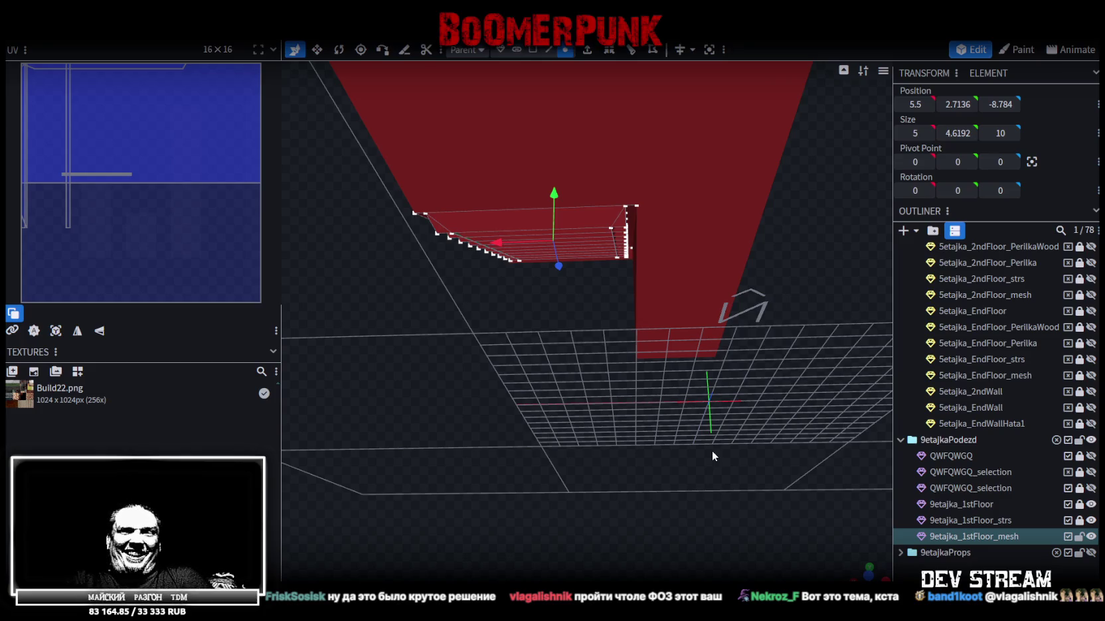
{"action": "mouse_move", "coordinate": [728, 450]}
{"action": "left_mouse_down"}
{"action": "mouse_move", "coordinate": [759, 256]}
{"action": "mouse_move", "coordinate": [781, 311]}
{"action": "mouse_move", "coordinate": [796, 294]}
{"action": "left_mouse_up"}
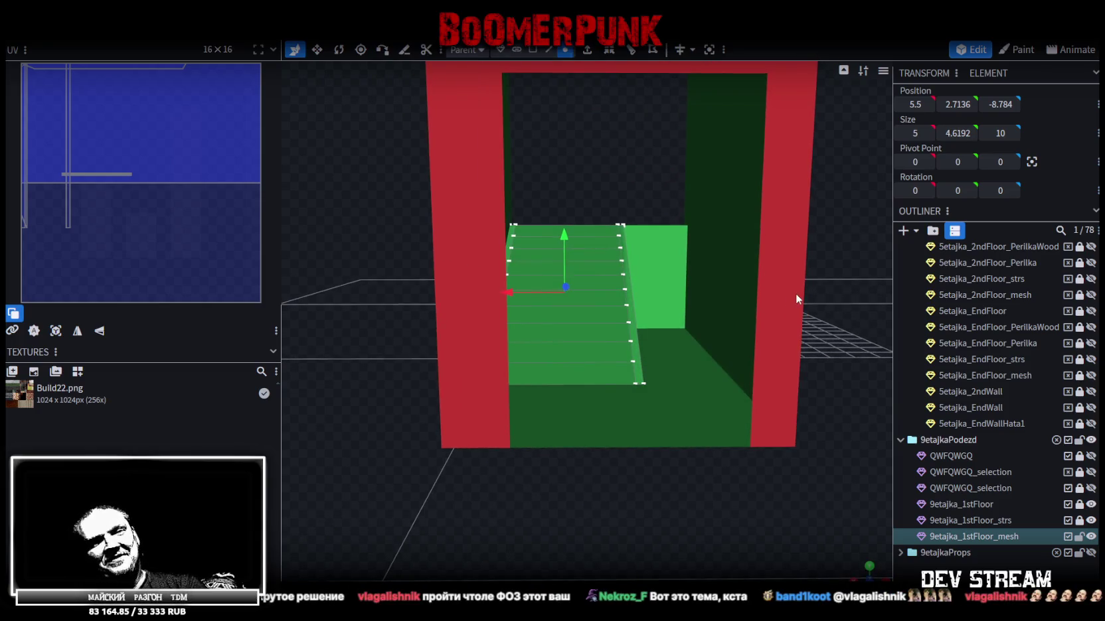
Step: Save the model as Build27.bbmodel and hide 9etajka_1stFloor, its stairs and its mesh
{"action": "key", "text": "ctrl+s"}
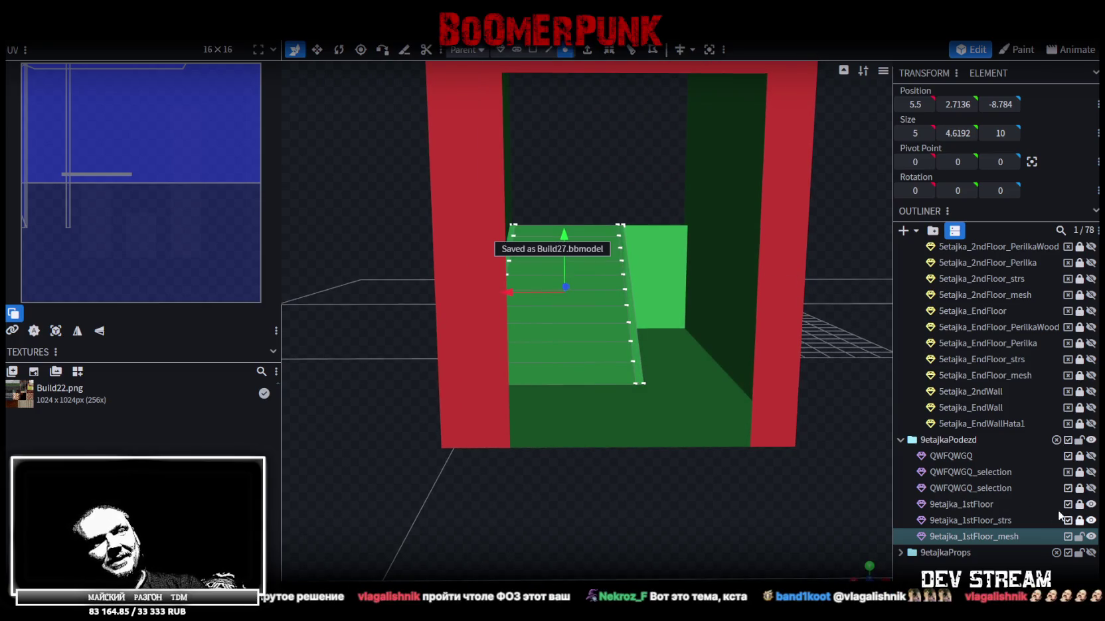
{"action": "left_click", "coordinate": [1091, 488]}
{"action": "scroll", "coordinate": [780, 432], "scroll_direction": "down", "scroll_amount": 3}
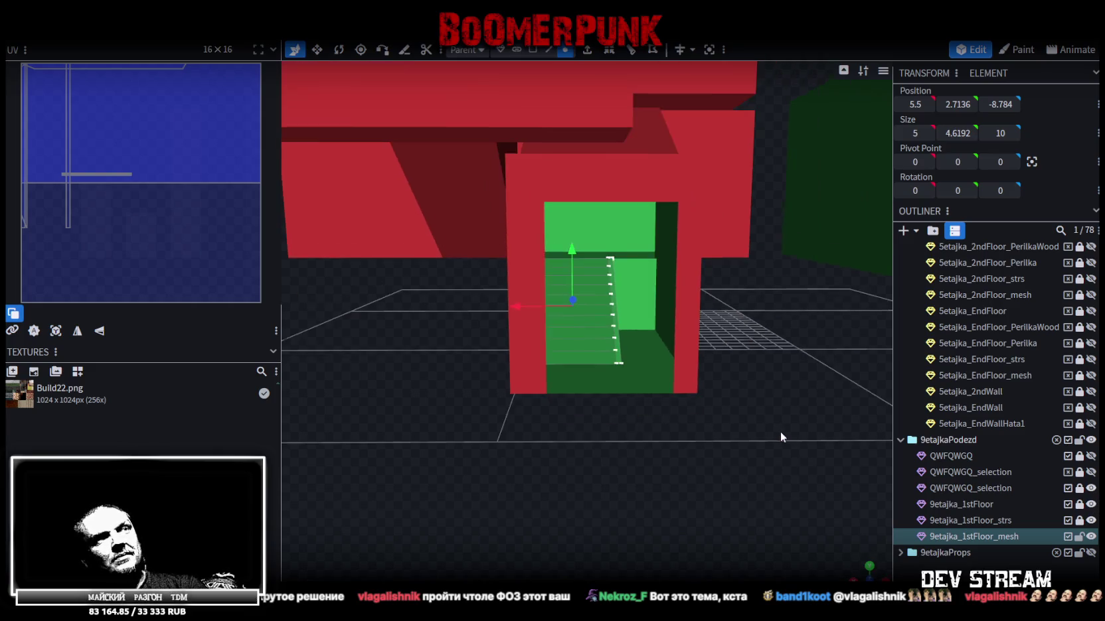
{"action": "left_click_drag", "start_coordinate": [780, 432], "coordinate": [727, 417]}
{"action": "scroll", "coordinate": [727, 416], "scroll_direction": "up", "scroll_amount": 4}
{"action": "left_click", "coordinate": [1091, 537]}
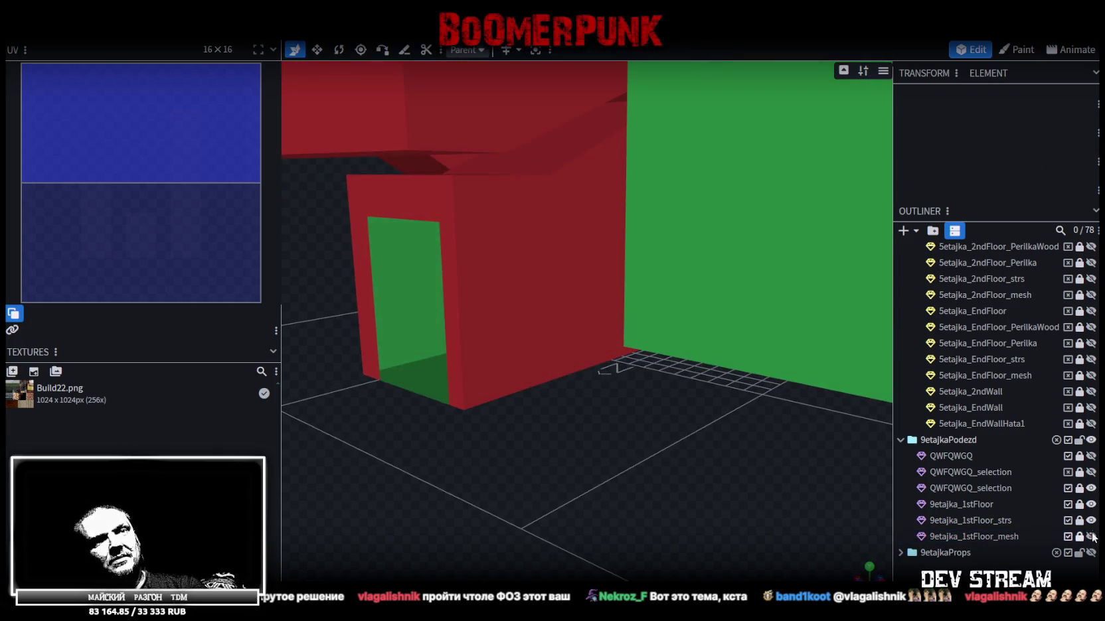
{"action": "left_click", "coordinate": [1091, 520]}
{"action": "left_click", "coordinate": [1091, 504]}
Step: Orbit around the building to inspect the remaining red walls and green floor pieces
{"action": "scroll", "coordinate": [546, 403], "scroll_direction": "down", "scroll_amount": 2}
{"action": "left_click_drag", "start_coordinate": [546, 404], "coordinate": [552, 434]}
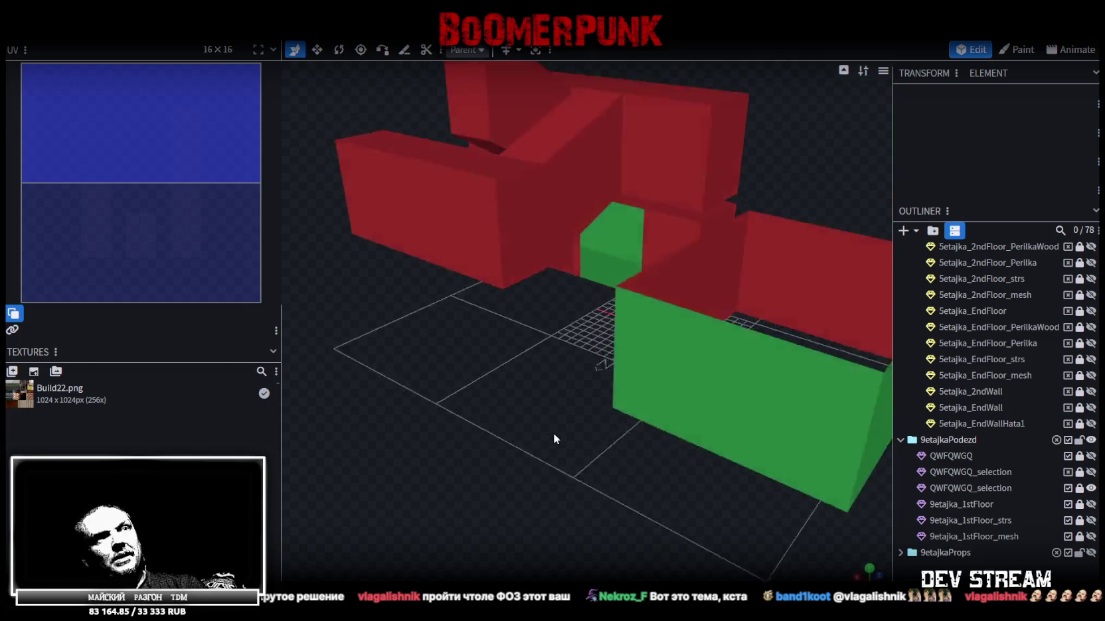
{"action": "scroll", "coordinate": [660, 445], "scroll_direction": "down", "scroll_amount": 3}
{"action": "mouse_move", "coordinate": [649, 436]}
{"action": "left_mouse_down"}
{"action": "mouse_move", "coordinate": [557, 407]}
{"action": "mouse_move", "coordinate": [734, 379]}
{"action": "mouse_move", "coordinate": [698, 377]}
{"action": "mouse_move", "coordinate": [702, 392]}
{"action": "mouse_move", "coordinate": [720, 393]}
{"action": "left_mouse_up"}
{"action": "scroll", "coordinate": [743, 382], "scroll_direction": "up", "scroll_amount": 2}
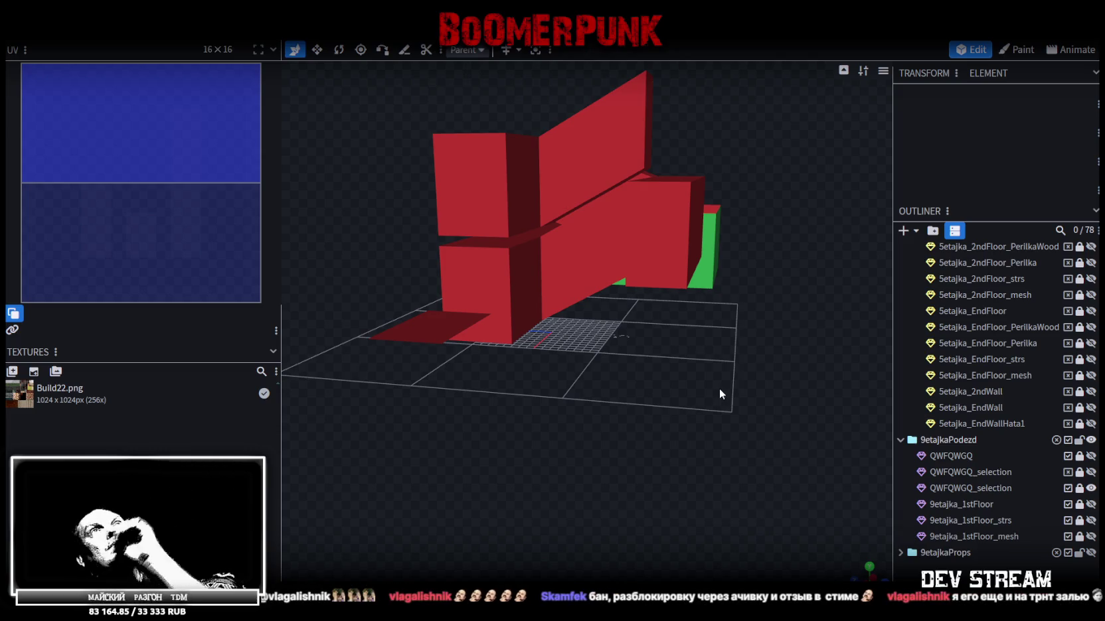
{"action": "mouse_move", "coordinate": [584, 372]}
{"action": "left_mouse_down"}
{"action": "mouse_move", "coordinate": [665, 366]}
{"action": "mouse_move", "coordinate": [696, 391]}
{"action": "mouse_move", "coordinate": [588, 347]}
{"action": "mouse_move", "coordinate": [568, 284]}
{"action": "mouse_move", "coordinate": [589, 386]}
{"action": "mouse_move", "coordinate": [453, 465]}
{"action": "mouse_move", "coordinate": [537, 423]}
{"action": "mouse_move", "coordinate": [549, 327]}
{"action": "left_mouse_up"}
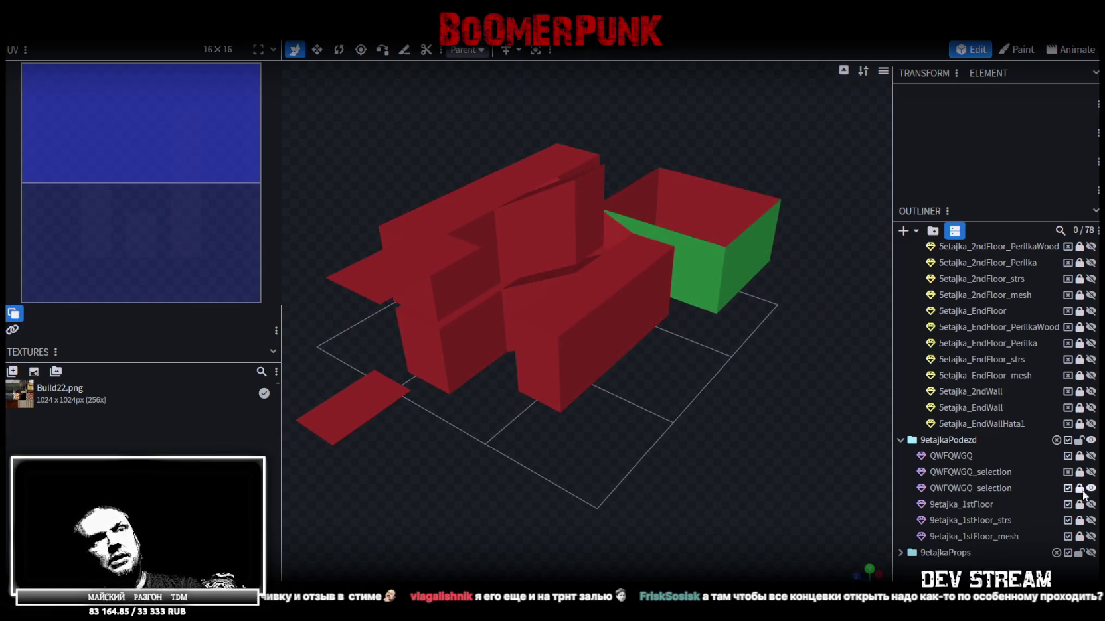
{"action": "mouse_move", "coordinate": [764, 411]}
{"action": "left_mouse_down"}
{"action": "mouse_move", "coordinate": [701, 406]}
{"action": "mouse_move", "coordinate": [676, 432]}
{"action": "mouse_move", "coordinate": [628, 442]}
{"action": "mouse_move", "coordinate": [654, 446]}
{"action": "mouse_move", "coordinate": [606, 449]}
{"action": "mouse_move", "coordinate": [624, 432]}
{"action": "left_mouse_up"}
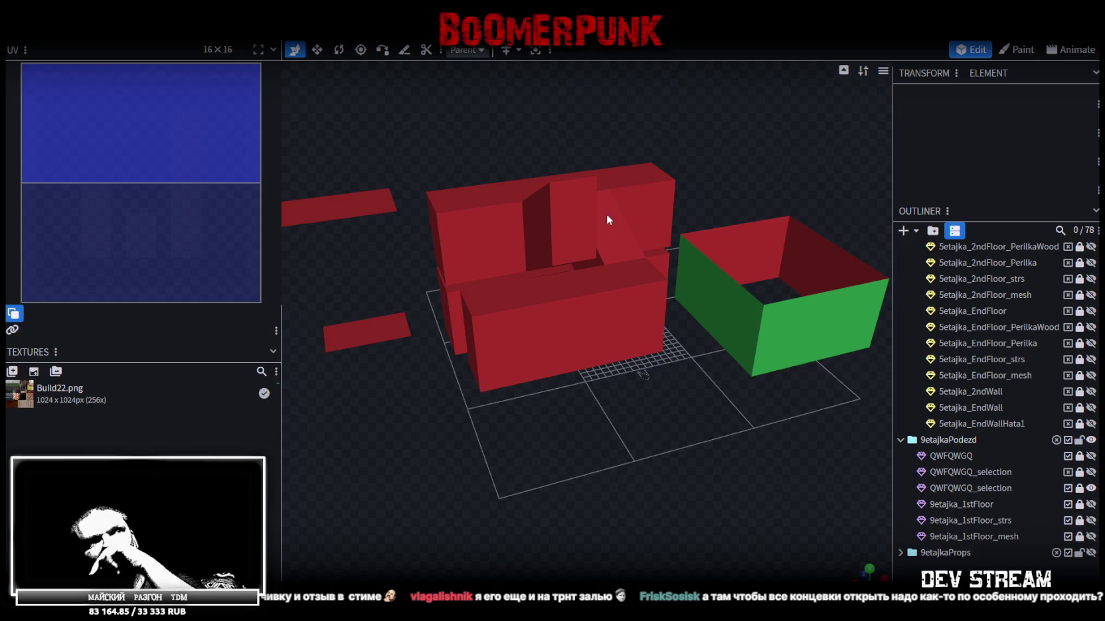
{"action": "mouse_move", "coordinate": [594, 437]}
{"action": "left_mouse_down"}
{"action": "mouse_move", "coordinate": [664, 438]}
{"action": "mouse_move", "coordinate": [676, 401]}
{"action": "mouse_move", "coordinate": [684, 440]}
{"action": "mouse_move", "coordinate": [707, 425]}
{"action": "left_mouse_up"}
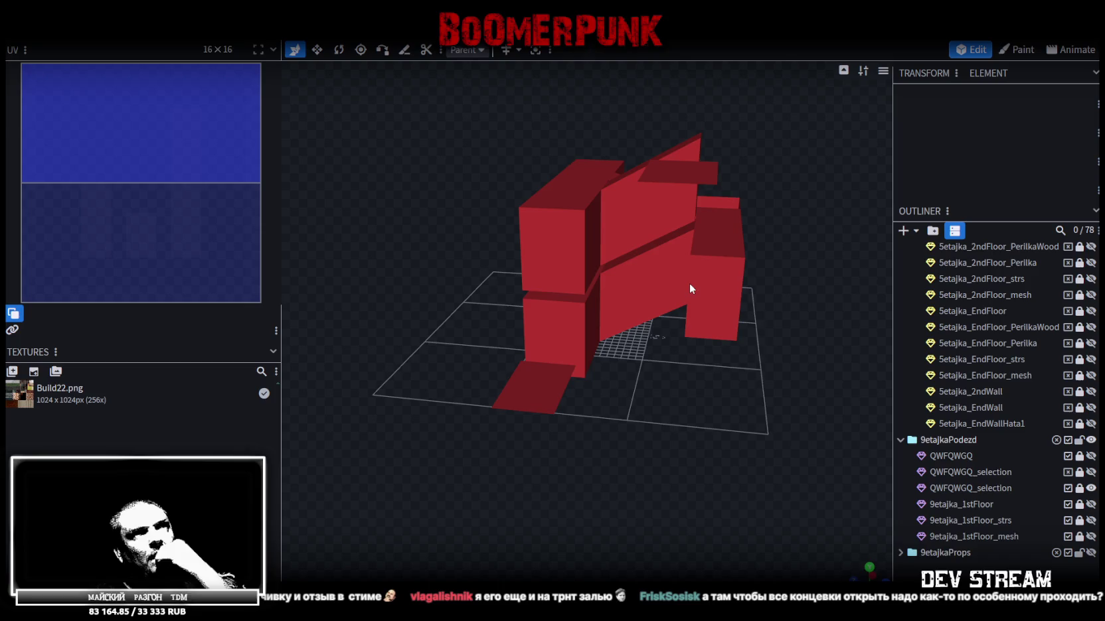
{"action": "mouse_move", "coordinate": [663, 441]}
{"action": "left_mouse_down"}
{"action": "mouse_move", "coordinate": [695, 437]}
{"action": "mouse_move", "coordinate": [544, 492]}
{"action": "mouse_move", "coordinate": [595, 215]}
{"action": "left_mouse_up"}
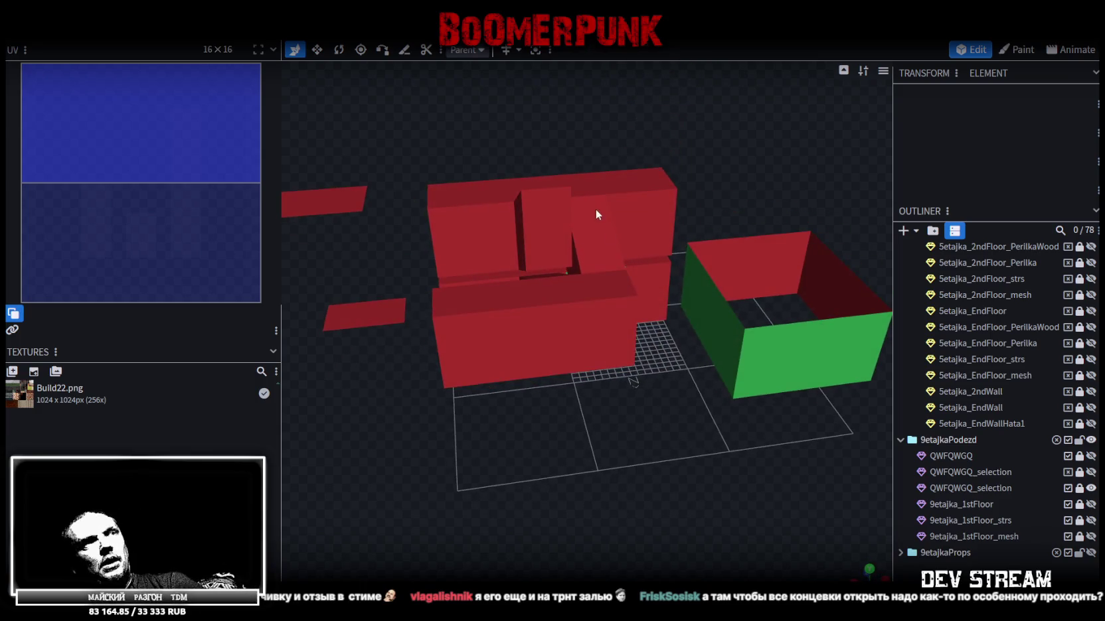
{"action": "mouse_move", "coordinate": [538, 246]}
{"action": "left_mouse_down"}
{"action": "mouse_move", "coordinate": [547, 482]}
{"action": "mouse_move", "coordinate": [536, 460]}
{"action": "mouse_move", "coordinate": [589, 391]}
{"action": "mouse_move", "coordinate": [615, 320]}
{"action": "mouse_move", "coordinate": [575, 255]}
{"action": "mouse_move", "coordinate": [549, 428]}
{"action": "mouse_move", "coordinate": [490, 453]}
{"action": "mouse_move", "coordinate": [520, 415]}
{"action": "mouse_move", "coordinate": [509, 412]}
{"action": "mouse_move", "coordinate": [491, 442]}
{"action": "mouse_move", "coordinate": [648, 253]}
{"action": "left_mouse_up"}
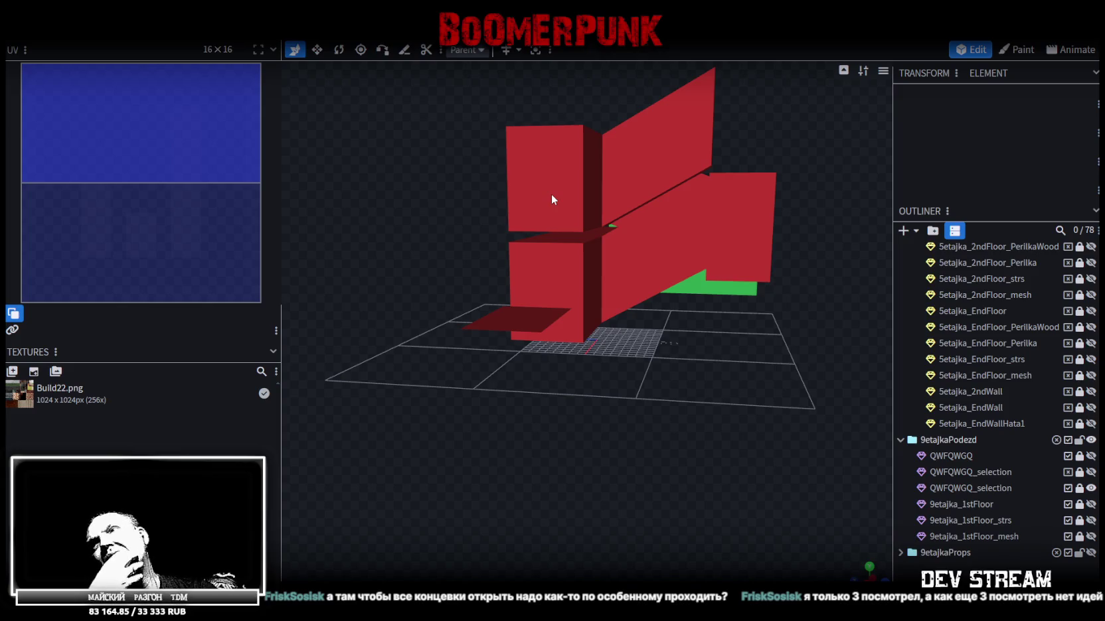
{"action": "mouse_move", "coordinate": [550, 198]}
{"action": "left_mouse_down"}
{"action": "mouse_move", "coordinate": [563, 178]}
{"action": "mouse_move", "coordinate": [472, 181]}
{"action": "mouse_move", "coordinate": [482, 169]}
{"action": "mouse_move", "coordinate": [451, 155]}
{"action": "mouse_move", "coordinate": [464, 177]}
{"action": "mouse_move", "coordinate": [612, 190]}
{"action": "mouse_move", "coordinate": [700, 216]}
{"action": "mouse_move", "coordinate": [806, 202]}
{"action": "mouse_move", "coordinate": [754, 293]}
{"action": "mouse_move", "coordinate": [793, 257]}
{"action": "mouse_move", "coordinate": [767, 202]}
{"action": "mouse_move", "coordinate": [587, 235]}
{"action": "mouse_move", "coordinate": [624, 281]}
{"action": "mouse_move", "coordinate": [671, 284]}
{"action": "mouse_move", "coordinate": [420, 280]}
{"action": "mouse_move", "coordinate": [342, 262]}
{"action": "left_mouse_up"}
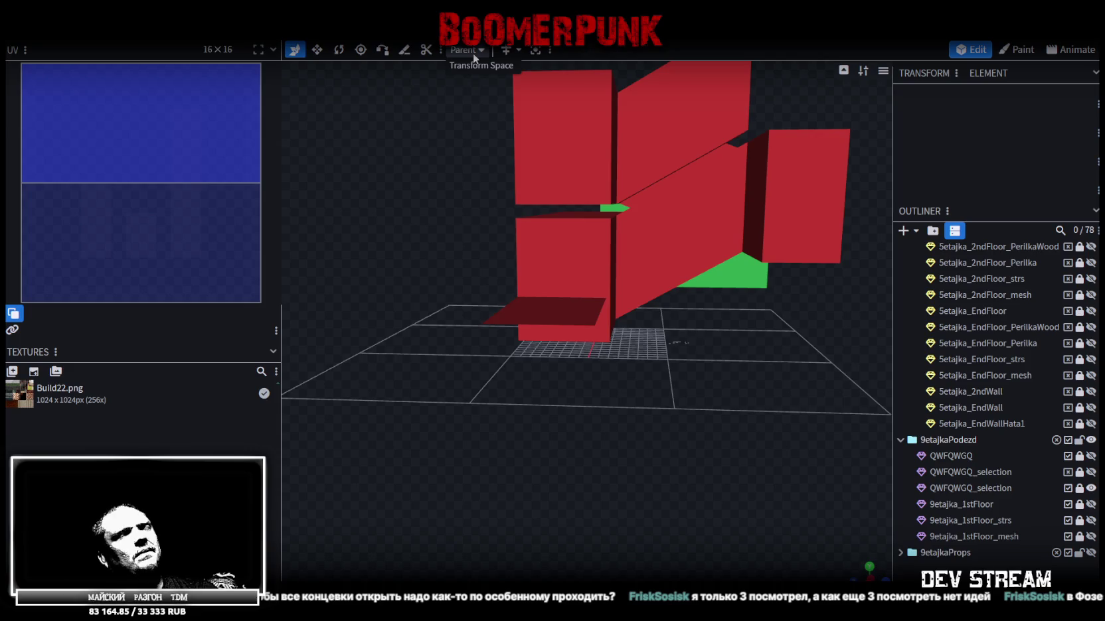
{"action": "mouse_move", "coordinate": [448, 71]}
{"action": "left_mouse_down"}
{"action": "mouse_move", "coordinate": [642, 248]}
{"action": "mouse_move", "coordinate": [701, 405]}
{"action": "mouse_move", "coordinate": [531, 145]}
{"action": "left_mouse_up"}
{"action": "left_click_drag", "start_coordinate": [686, 272], "coordinate": [708, 238]}
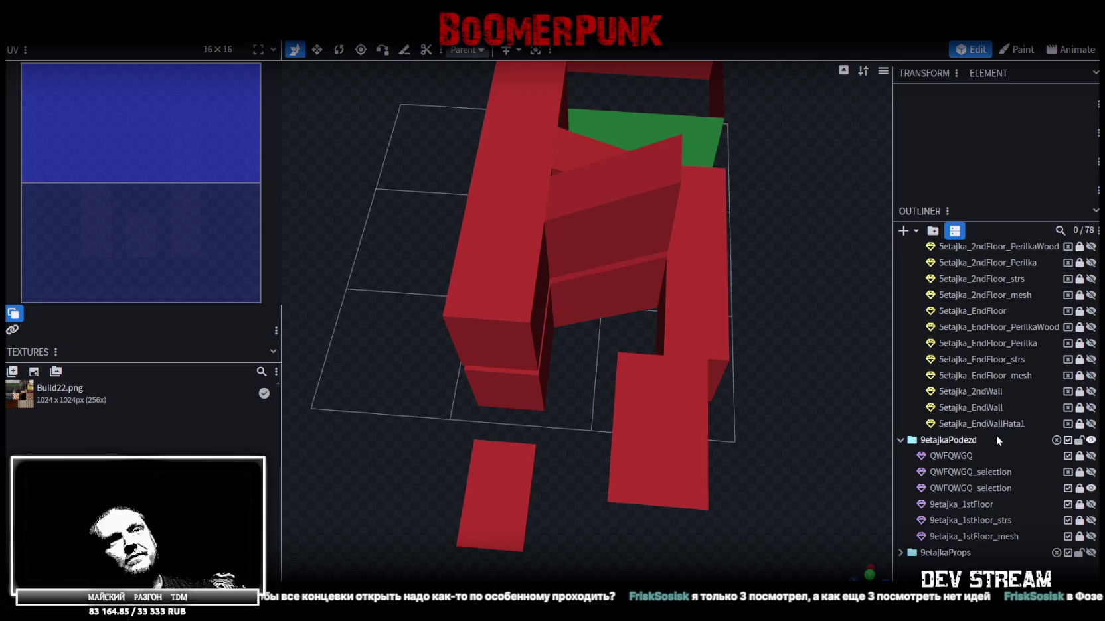
{"action": "scroll", "coordinate": [996, 433], "scroll_direction": "down", "scroll_amount": 1}
Step: Select three wall faces of the QWFQWGQ_selection mesh in face mode
{"action": "left_click", "coordinate": [1090, 443]}
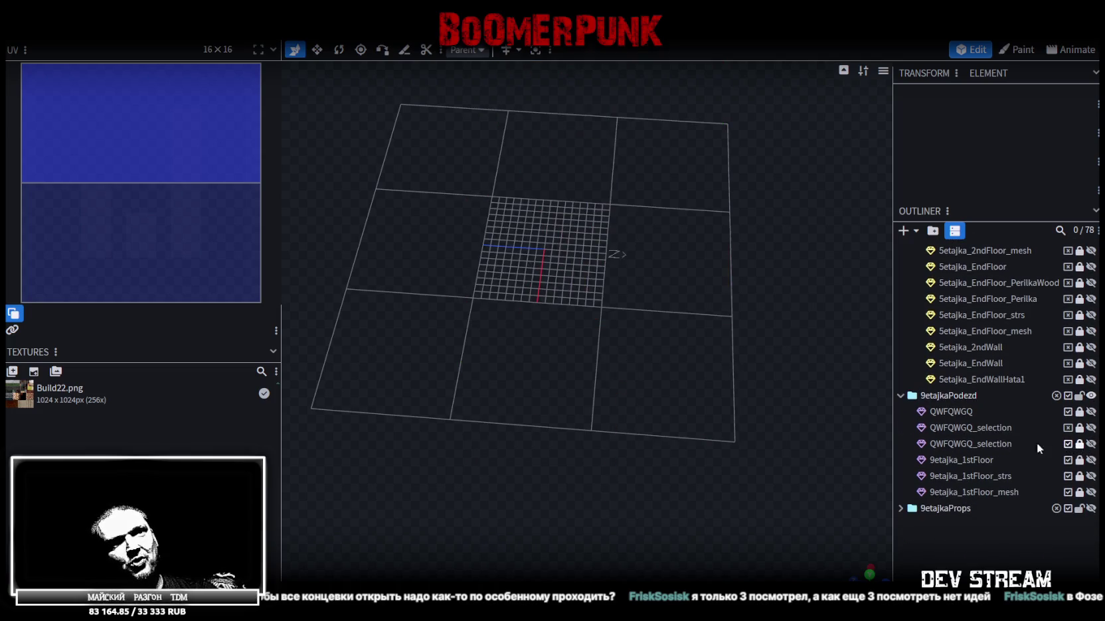
{"action": "left_click", "coordinate": [1091, 444]}
{"action": "left_click", "coordinate": [1002, 445]}
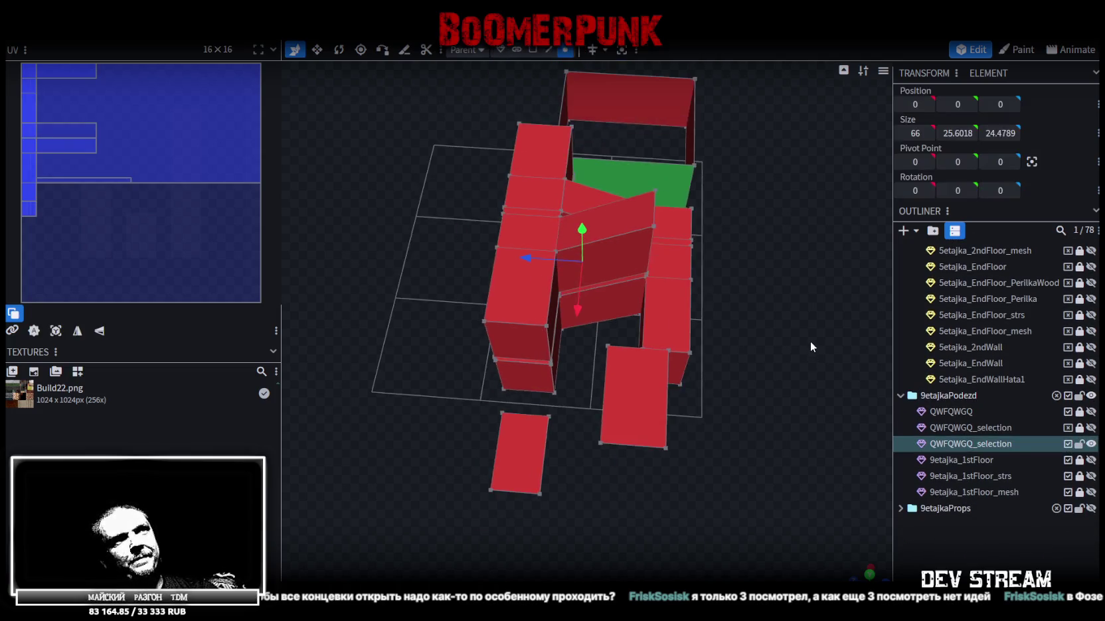
{"action": "left_click", "coordinate": [536, 50]}
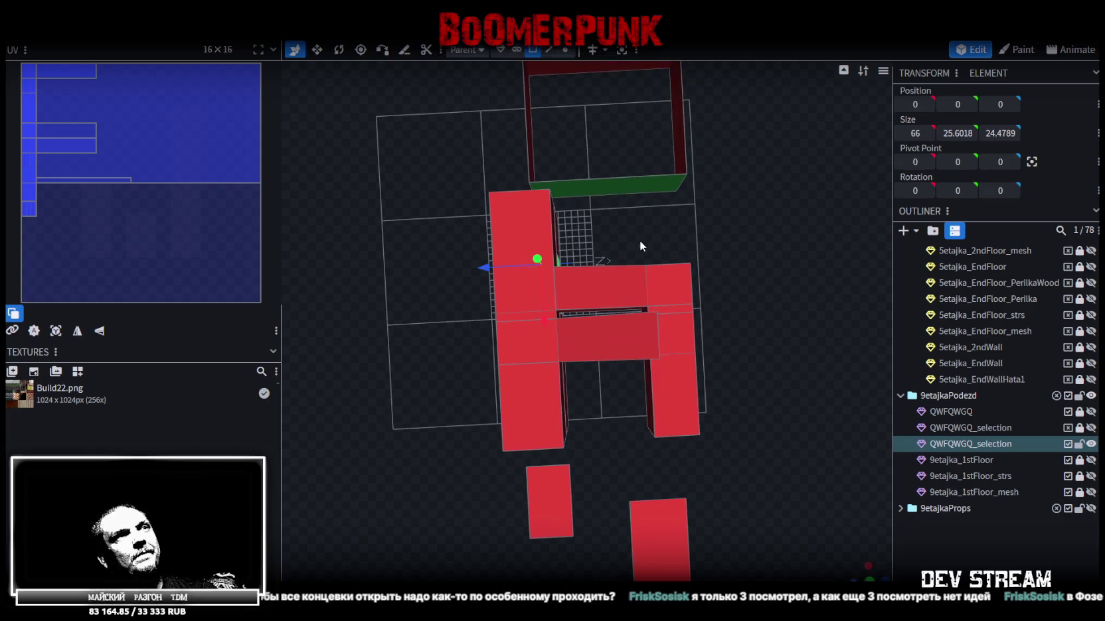
{"action": "left_click_drag", "start_coordinate": [640, 240], "coordinate": [628, 232]}
{"action": "left_click", "coordinate": [599, 334]}
{"action": "left_click", "coordinate": [601, 340], "text": "shift"}
Step: Split the selected faces into the new mesh QWFQWGQ_selection_selection and deselect
{"action": "right_click", "coordinate": [631, 332]}
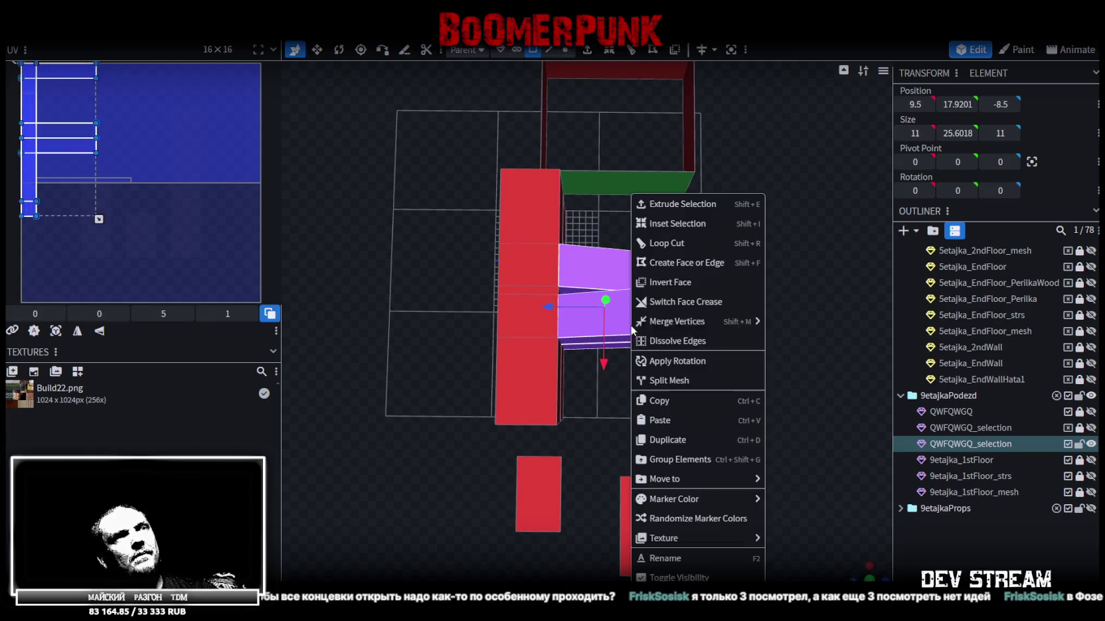
{"action": "left_click", "coordinate": [693, 380]}
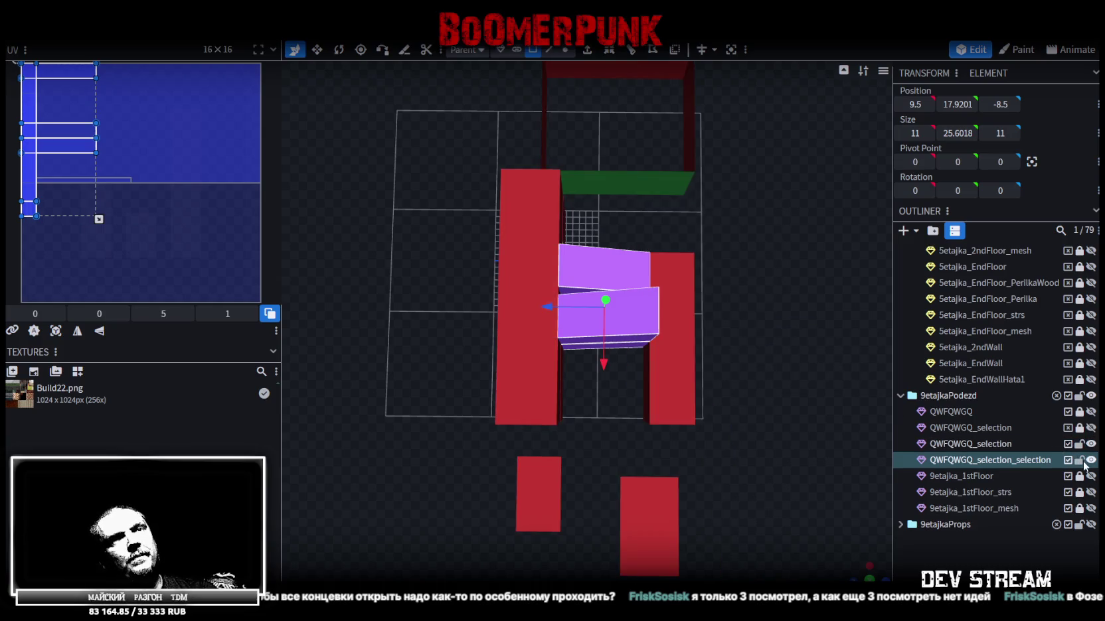
{"action": "left_click", "coordinate": [769, 422]}
{"action": "mouse_move", "coordinate": [769, 418]}
{"action": "left_mouse_down"}
{"action": "mouse_move", "coordinate": [811, 325]}
{"action": "mouse_move", "coordinate": [635, 278]}
{"action": "left_mouse_up"}
{"action": "left_click", "coordinate": [634, 278]}
{"action": "mouse_move", "coordinate": [718, 320]}
{"action": "left_mouse_down"}
{"action": "mouse_move", "coordinate": [633, 311]}
{"action": "mouse_move", "coordinate": [648, 318]}
{"action": "mouse_move", "coordinate": [620, 347]}
{"action": "mouse_move", "coordinate": [598, 319]}
{"action": "left_mouse_up"}
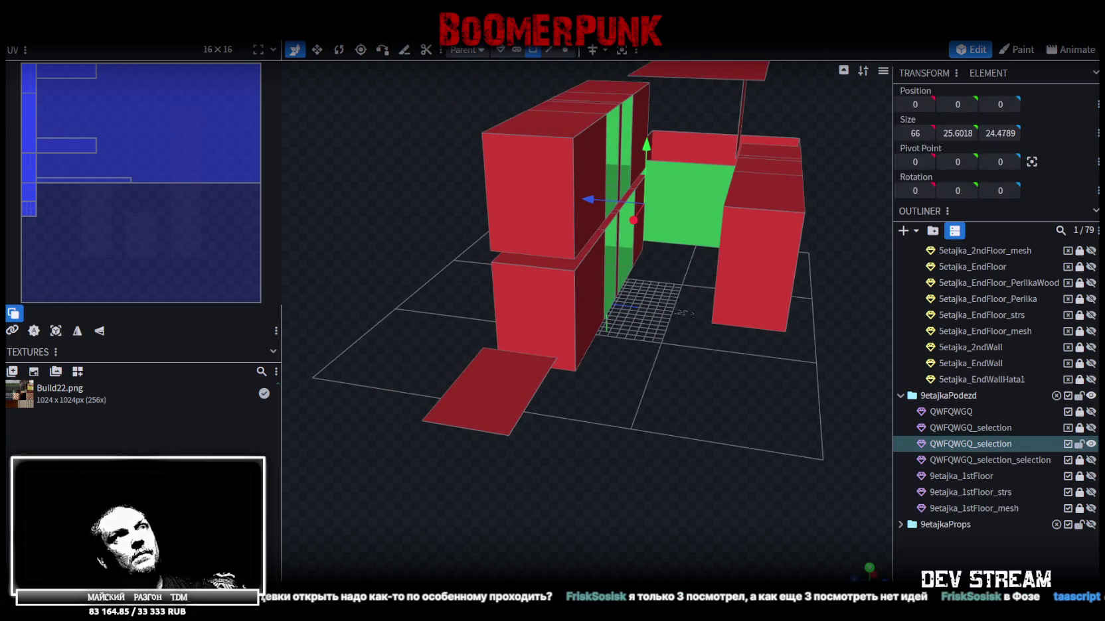
Step: Split the lower front wall box into its own mesh using cluster selection, then hide QWFQWGQ_selection
{"action": "left_click", "coordinate": [515, 49]}
{"action": "left_click", "coordinate": [556, 308]}
{"action": "right_click", "coordinate": [539, 288]}
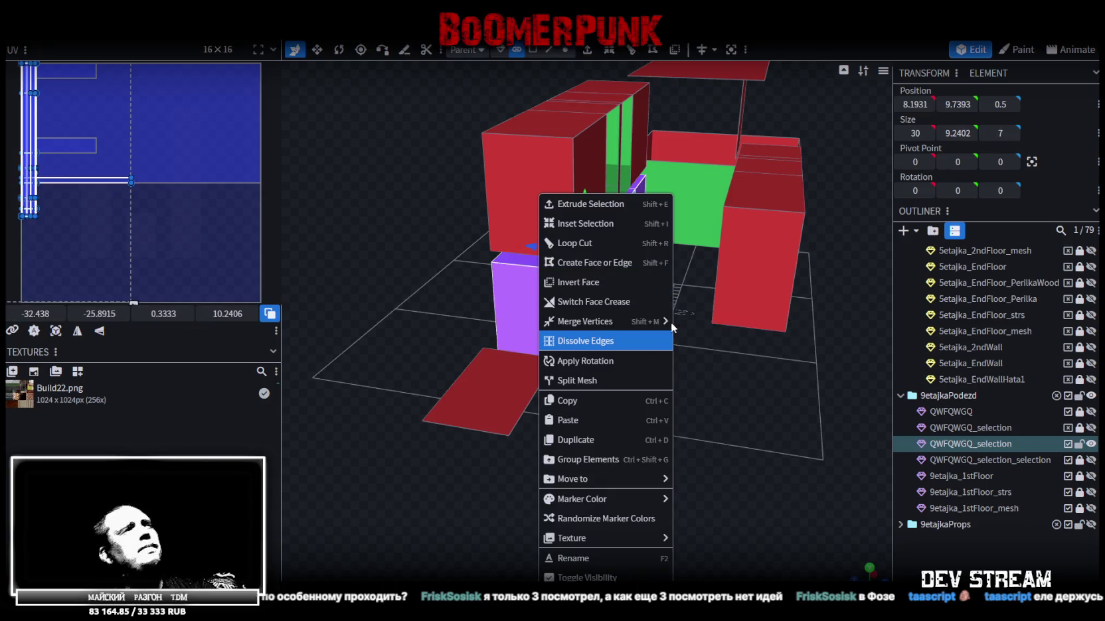
{"action": "left_click", "coordinate": [631, 381]}
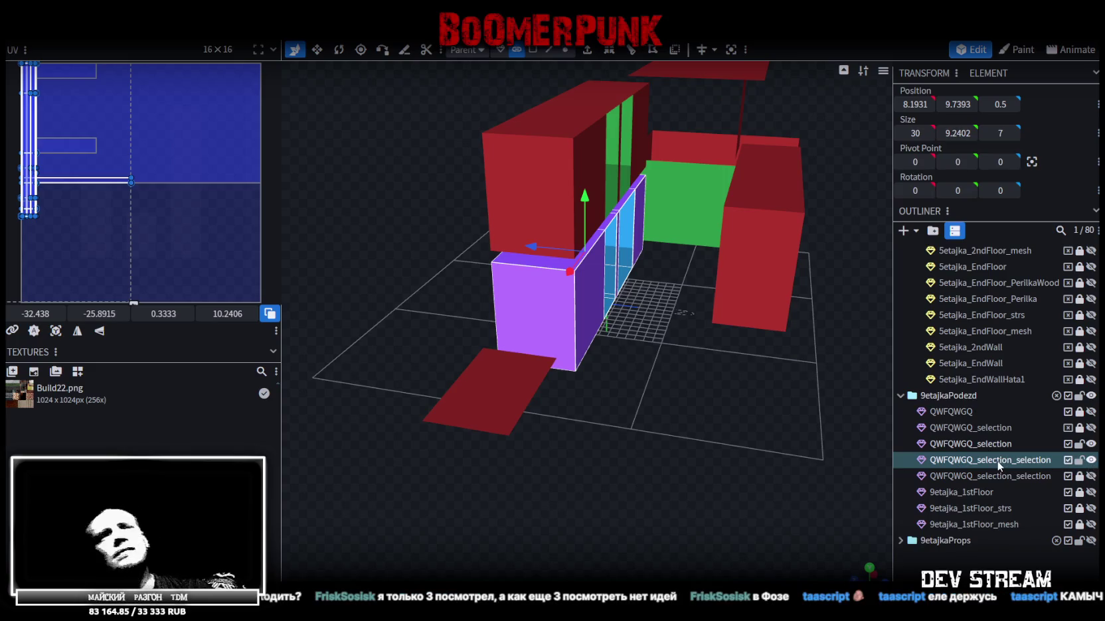
{"action": "left_click", "coordinate": [982, 482]}
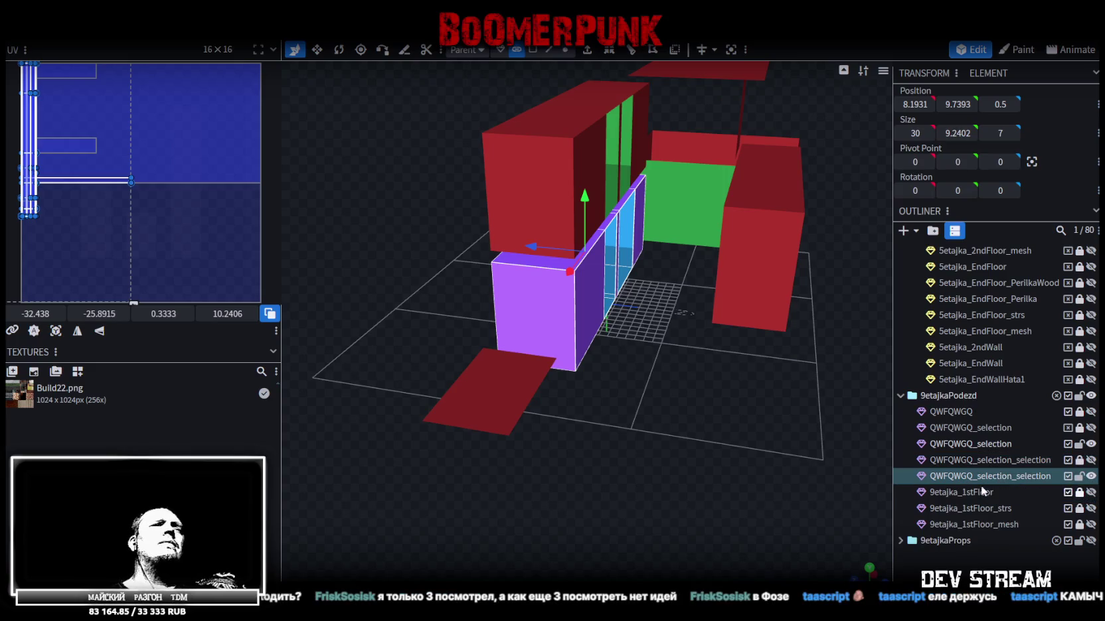
{"action": "left_click", "coordinate": [1090, 443]}
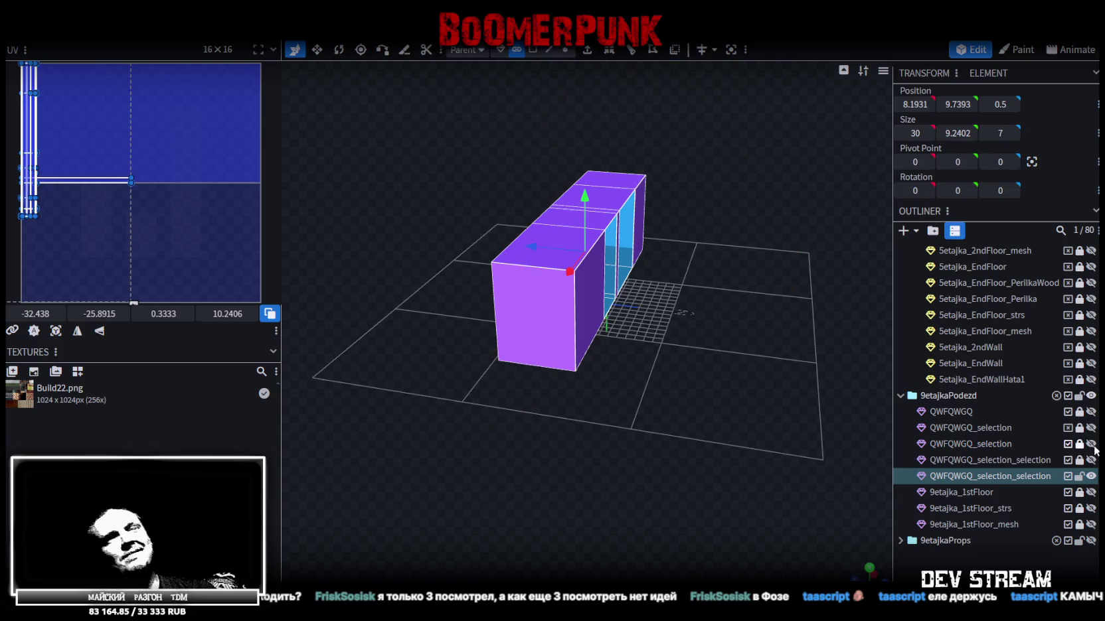
{"action": "scroll", "coordinate": [727, 359], "scroll_direction": "up", "scroll_amount": 2}
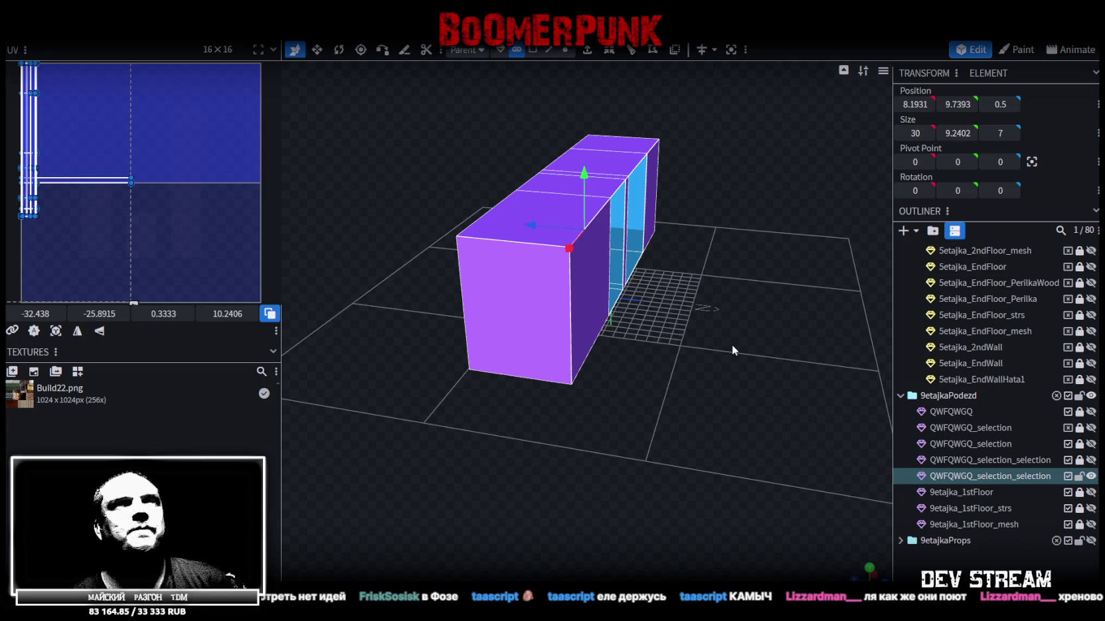
Step: Save the model and inspect the split wall box from front, below and above
{"action": "mouse_move", "coordinate": [732, 344]}
{"action": "left_mouse_down"}
{"action": "mouse_move", "coordinate": [584, 352]}
{"action": "mouse_move", "coordinate": [621, 359]}
{"action": "mouse_move", "coordinate": [648, 351]}
{"action": "mouse_move", "coordinate": [278, 360]}
{"action": "mouse_move", "coordinate": [530, 418]}
{"action": "mouse_move", "coordinate": [594, 389]}
{"action": "mouse_move", "coordinate": [744, 381]}
{"action": "mouse_move", "coordinate": [456, 378]}
{"action": "mouse_move", "coordinate": [535, 393]}
{"action": "mouse_move", "coordinate": [625, 380]}
{"action": "mouse_move", "coordinate": [582, 360]}
{"action": "left_mouse_up"}
{"action": "key", "text": "ctrl+s"}
{"action": "mouse_move", "coordinate": [613, 397]}
{"action": "left_mouse_down"}
{"action": "mouse_move", "coordinate": [590, 343]}
{"action": "mouse_move", "coordinate": [550, 338]}
{"action": "mouse_move", "coordinate": [538, 377]}
{"action": "mouse_move", "coordinate": [557, 420]}
{"action": "mouse_move", "coordinate": [773, 446]}
{"action": "left_mouse_up"}
{"action": "mouse_move", "coordinate": [393, 376]}
{"action": "left_mouse_down"}
{"action": "mouse_move", "coordinate": [563, 401]}
{"action": "mouse_move", "coordinate": [569, 429]}
{"action": "mouse_move", "coordinate": [541, 408]}
{"action": "left_mouse_up"}
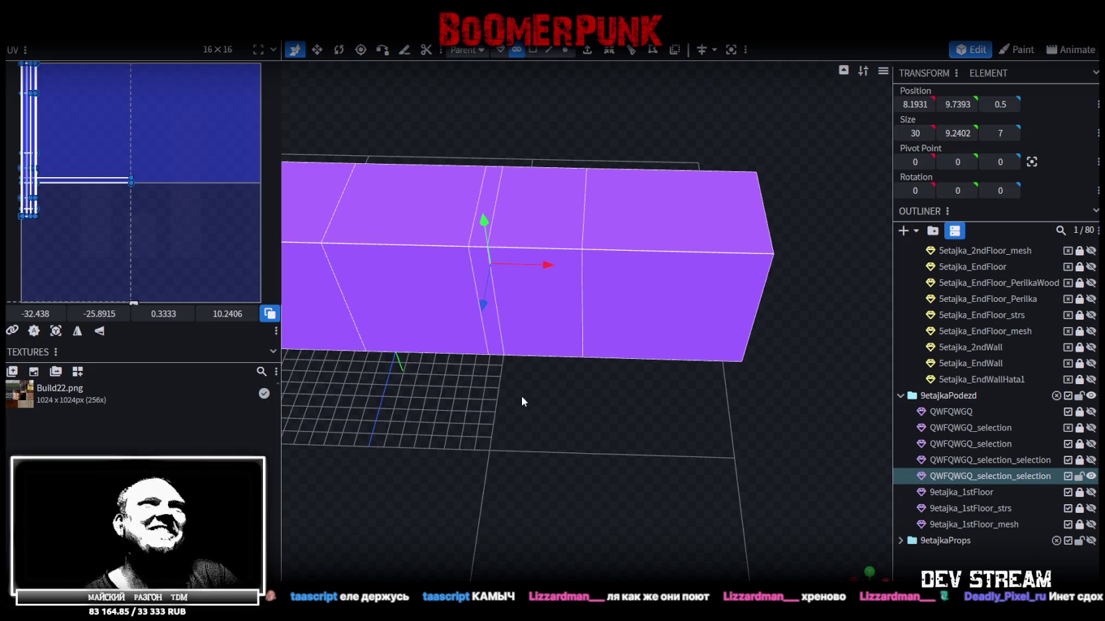
{"action": "mouse_move", "coordinate": [521, 395]}
{"action": "left_mouse_down"}
{"action": "mouse_move", "coordinate": [549, 427]}
{"action": "mouse_move", "coordinate": [676, 423]}
{"action": "mouse_move", "coordinate": [723, 390]}
{"action": "mouse_move", "coordinate": [518, 409]}
{"action": "mouse_move", "coordinate": [459, 442]}
{"action": "mouse_move", "coordinate": [482, 451]}
{"action": "mouse_move", "coordinate": [522, 425]}
{"action": "left_mouse_up"}
Step: Set the UV size to 0.0625 and show the 9etajka_1stFloor mesh beside the wall box
{"action": "left_click", "coordinate": [586, 323]}
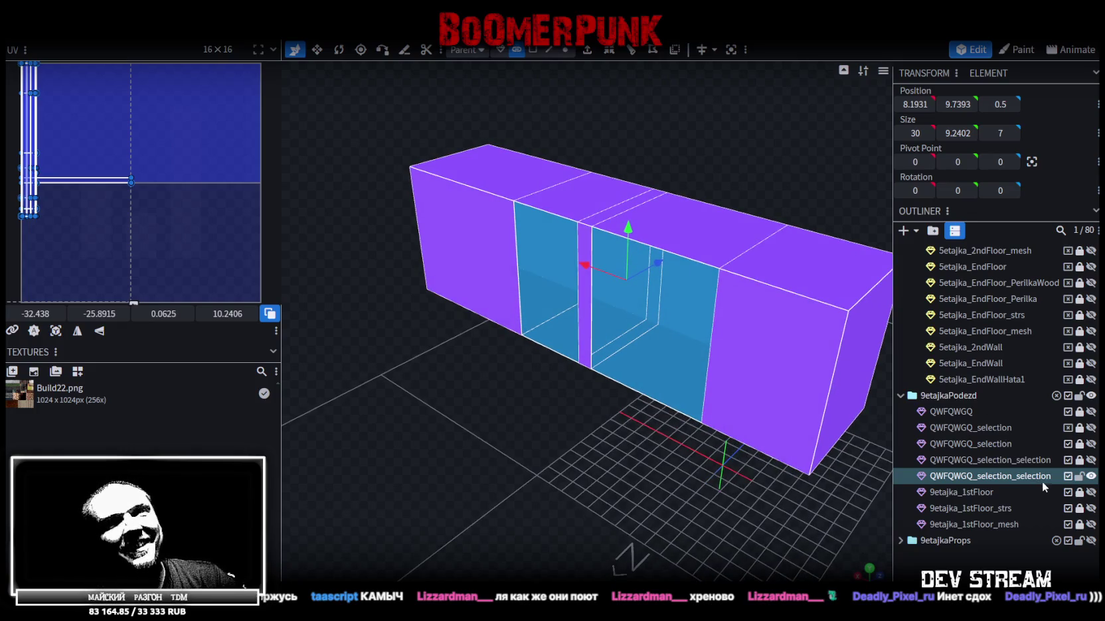
{"action": "left_click", "coordinate": [1091, 492]}
{"action": "scroll", "coordinate": [679, 502], "scroll_direction": "down", "scroll_amount": 2}
{"action": "mouse_move", "coordinate": [680, 496]}
{"action": "left_mouse_down"}
{"action": "mouse_move", "coordinate": [809, 498]}
{"action": "mouse_move", "coordinate": [639, 454]}
{"action": "mouse_move", "coordinate": [685, 437]}
{"action": "mouse_move", "coordinate": [621, 446]}
{"action": "left_mouse_up"}
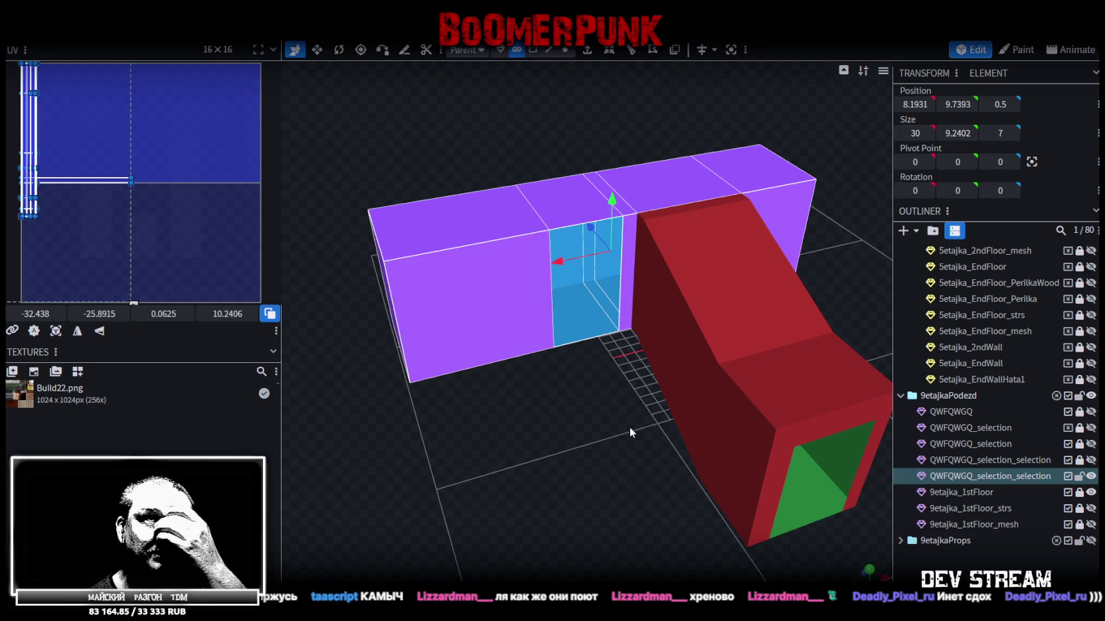
{"action": "mouse_move", "coordinate": [668, 458]}
{"action": "left_mouse_down"}
{"action": "mouse_move", "coordinate": [690, 451]}
{"action": "mouse_move", "coordinate": [607, 446]}
{"action": "mouse_move", "coordinate": [682, 439]}
{"action": "left_mouse_up"}
{"action": "scroll", "coordinate": [688, 456], "scroll_direction": "up", "scroll_amount": 3}
{"action": "mouse_move", "coordinate": [646, 240]}
{"action": "left_mouse_down"}
{"action": "mouse_move", "coordinate": [603, 395]}
{"action": "mouse_move", "coordinate": [580, 403]}
{"action": "mouse_move", "coordinate": [641, 417]}
{"action": "mouse_move", "coordinate": [581, 406]}
{"action": "left_mouse_up"}
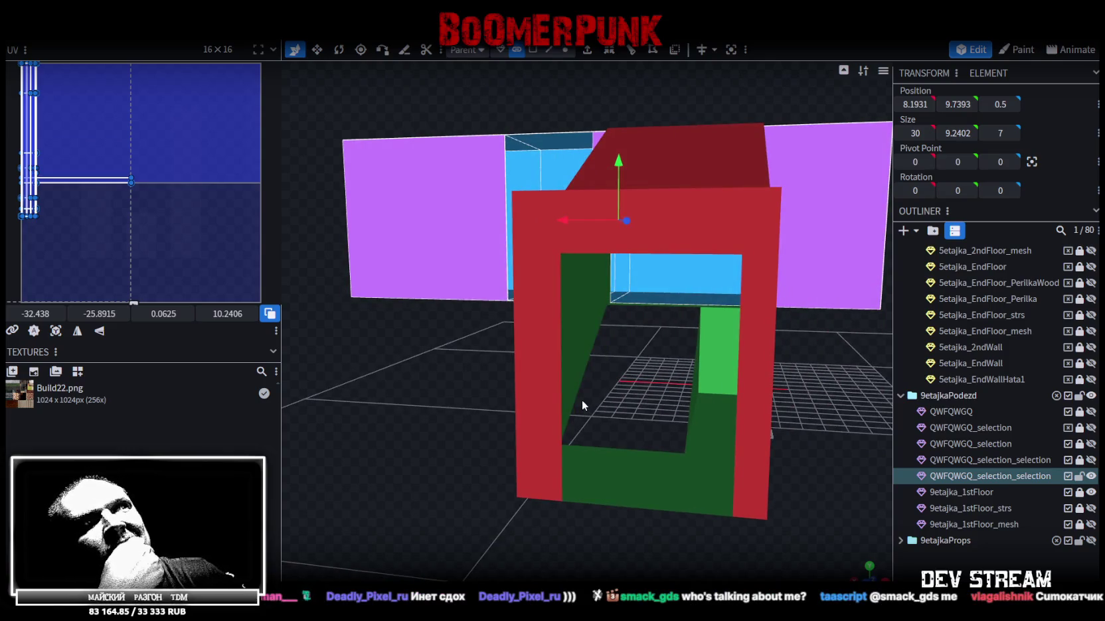
Step: Orbit around the purple wall block and red doorway frame, saving as Build27.bbmodel
{"action": "mouse_move", "coordinate": [571, 399]}
{"action": "left_mouse_down"}
{"action": "mouse_move", "coordinate": [466, 421]}
{"action": "mouse_move", "coordinate": [557, 438]}
{"action": "mouse_move", "coordinate": [547, 403]}
{"action": "mouse_move", "coordinate": [435, 383]}
{"action": "mouse_move", "coordinate": [568, 405]}
{"action": "mouse_move", "coordinate": [617, 369]}
{"action": "mouse_move", "coordinate": [855, 356]}
{"action": "left_mouse_up"}
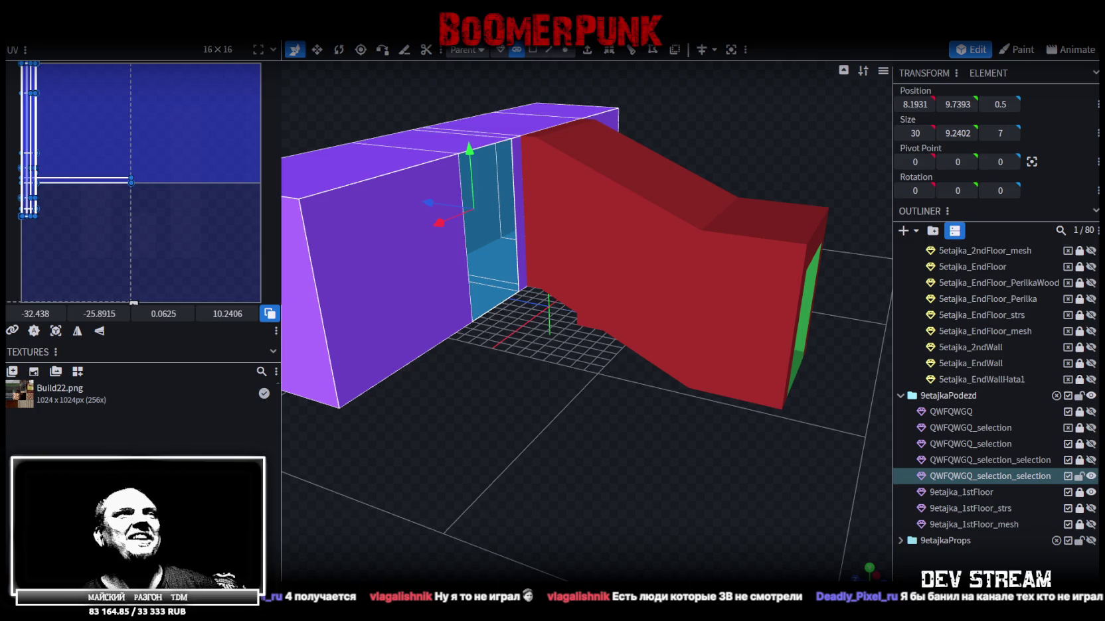
{"action": "mouse_move", "coordinate": [552, 353]}
{"action": "left_mouse_down"}
{"action": "mouse_move", "coordinate": [504, 397]}
{"action": "mouse_move", "coordinate": [606, 284]}
{"action": "mouse_move", "coordinate": [736, 341]}
{"action": "mouse_move", "coordinate": [790, 421]}
{"action": "mouse_move", "coordinate": [724, 453]}
{"action": "mouse_move", "coordinate": [737, 428]}
{"action": "left_mouse_up"}
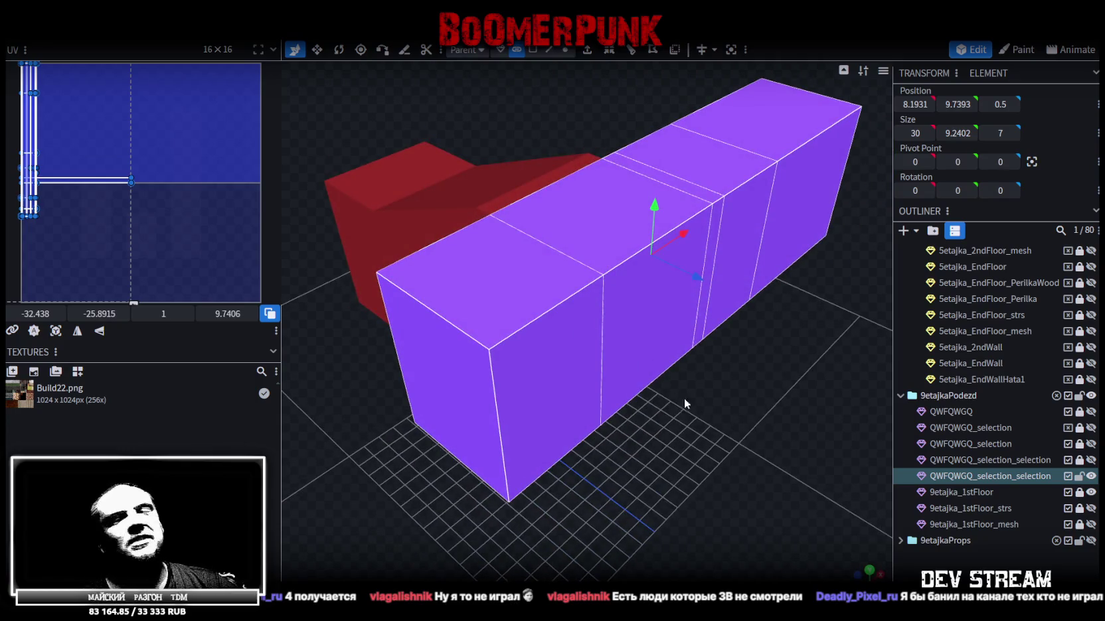
{"action": "mouse_move", "coordinate": [684, 403]}
{"action": "left_mouse_down"}
{"action": "mouse_move", "coordinate": [605, 434]}
{"action": "mouse_move", "coordinate": [543, 423]}
{"action": "left_mouse_up"}
{"action": "key", "text": "ctrl+s"}
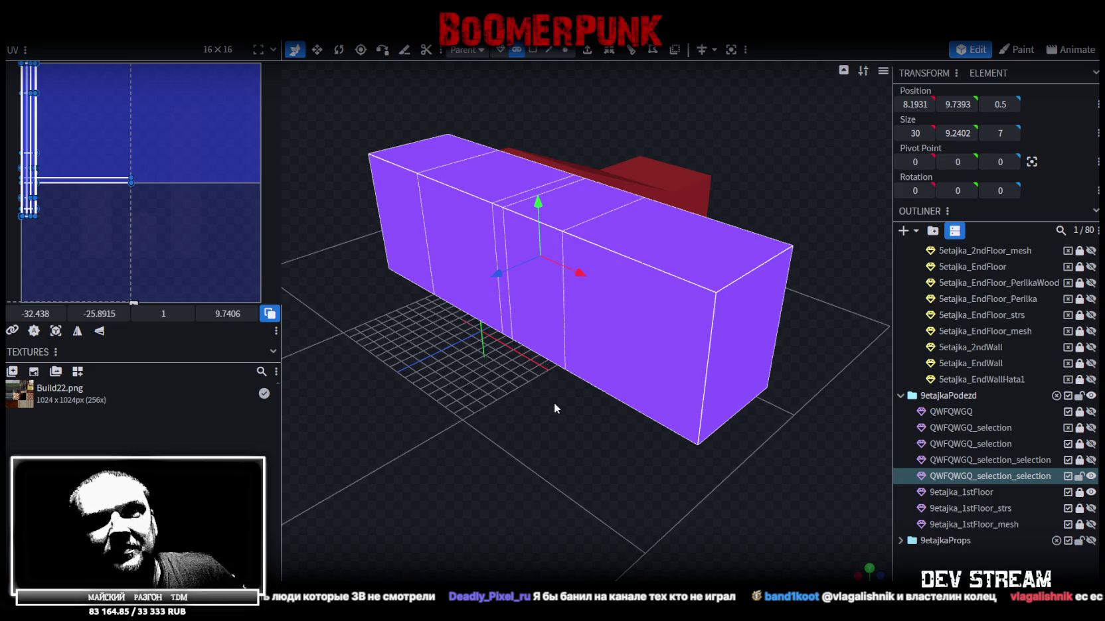
{"action": "mouse_move", "coordinate": [462, 242]}
{"action": "left_mouse_down"}
{"action": "mouse_move", "coordinate": [488, 406]}
{"action": "mouse_move", "coordinate": [349, 391]}
{"action": "mouse_move", "coordinate": [451, 349]}
{"action": "mouse_move", "coordinate": [555, 281]}
{"action": "mouse_move", "coordinate": [684, 460]}
{"action": "mouse_move", "coordinate": [747, 445]}
{"action": "mouse_move", "coordinate": [793, 377]}
{"action": "mouse_move", "coordinate": [811, 389]}
{"action": "mouse_move", "coordinate": [702, 502]}
{"action": "mouse_move", "coordinate": [727, 501]}
{"action": "mouse_move", "coordinate": [665, 403]}
{"action": "left_mouse_up"}
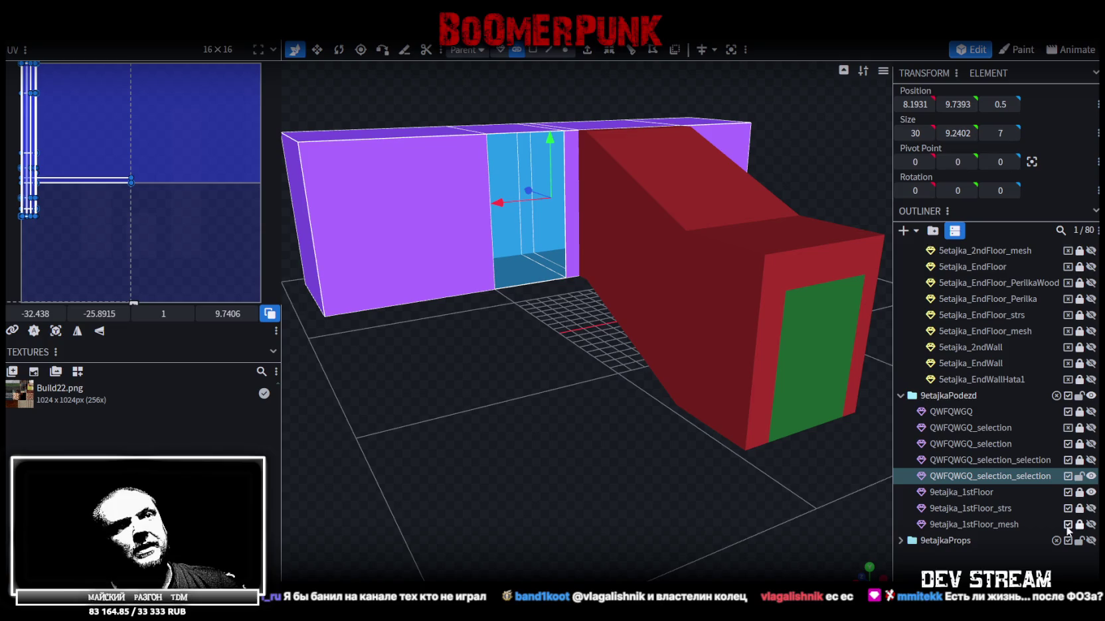
Step: Show the 9etajka_1stFloor_strs mesh and clear the selection
{"action": "left_click", "coordinate": [1091, 492]}
{"action": "left_click", "coordinate": [1091, 492]}
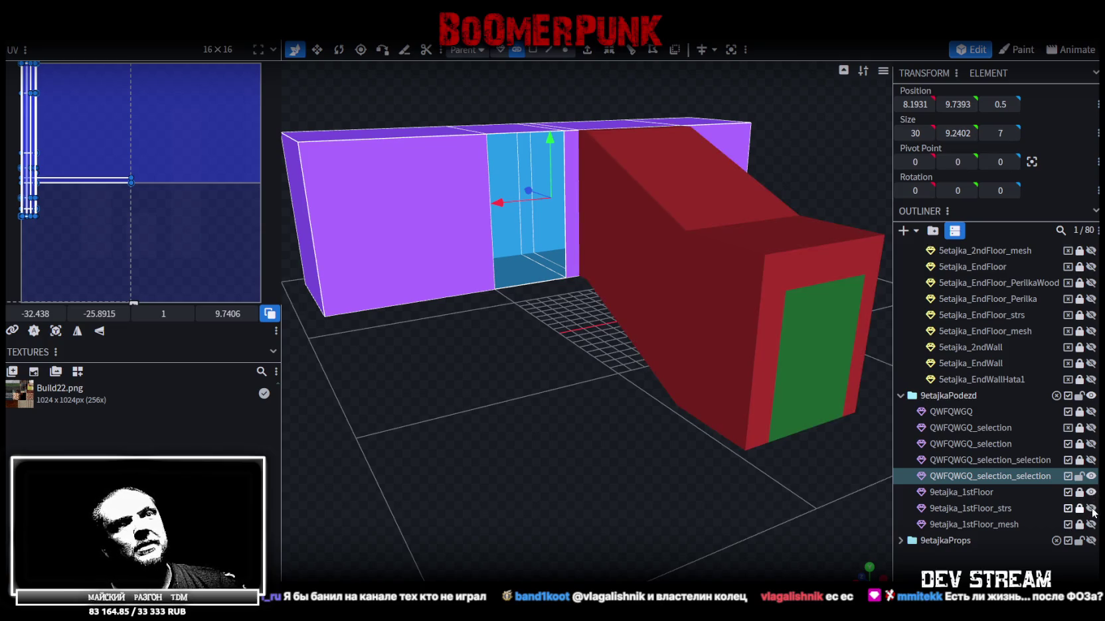
{"action": "left_click", "coordinate": [1091, 508]}
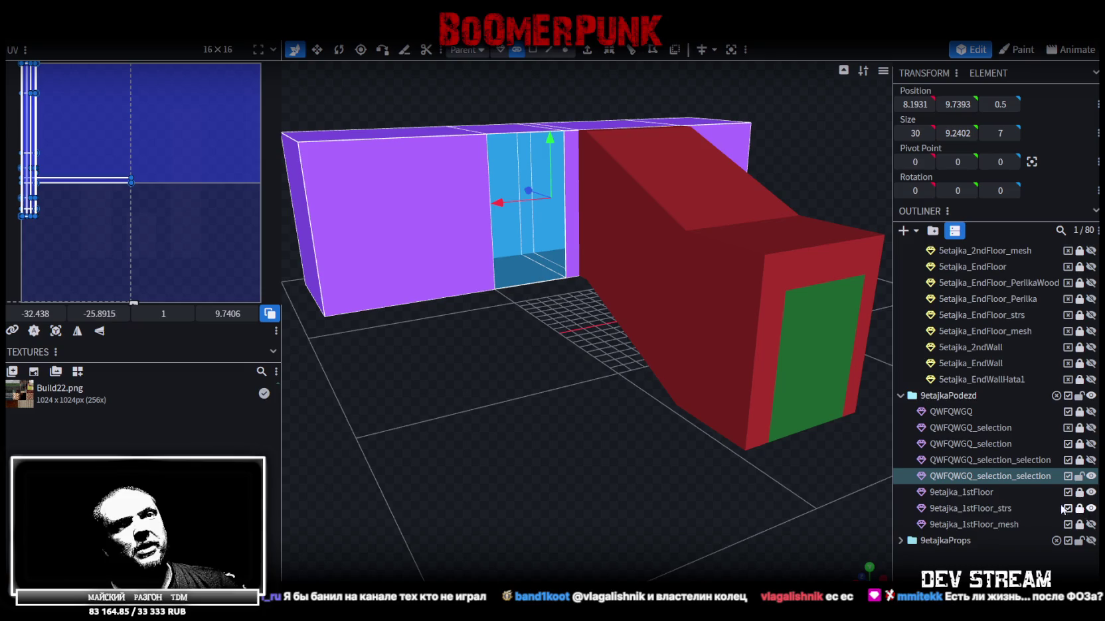
{"action": "key", "text": "Escape"}
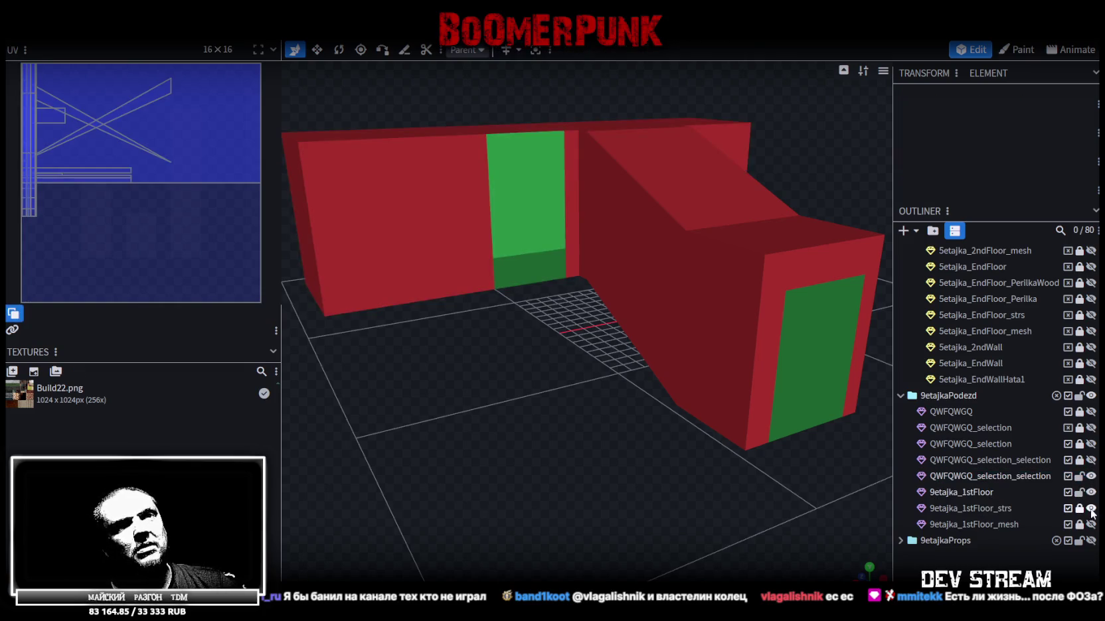
Step: Select the 9etajka_1stFloor ramp mesh and pick its middle side wall face
{"action": "left_click", "coordinate": [555, 396]}
{"action": "mouse_move", "coordinate": [556, 396]}
{"action": "left_mouse_down"}
{"action": "mouse_move", "coordinate": [642, 383]}
{"action": "mouse_move", "coordinate": [608, 372]}
{"action": "mouse_move", "coordinate": [585, 384]}
{"action": "mouse_move", "coordinate": [465, 379]}
{"action": "mouse_move", "coordinate": [451, 364]}
{"action": "mouse_move", "coordinate": [644, 402]}
{"action": "mouse_move", "coordinate": [639, 452]}
{"action": "left_mouse_up"}
{"action": "scroll", "coordinate": [638, 450], "scroll_direction": "up", "scroll_amount": 2}
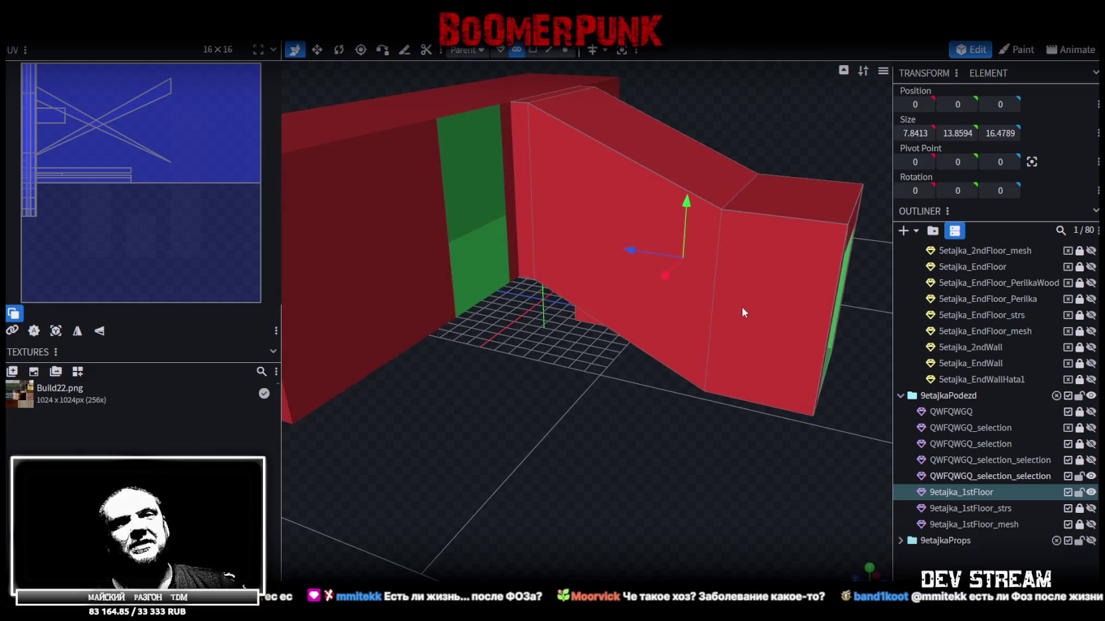
{"action": "left_click", "coordinate": [535, 51]}
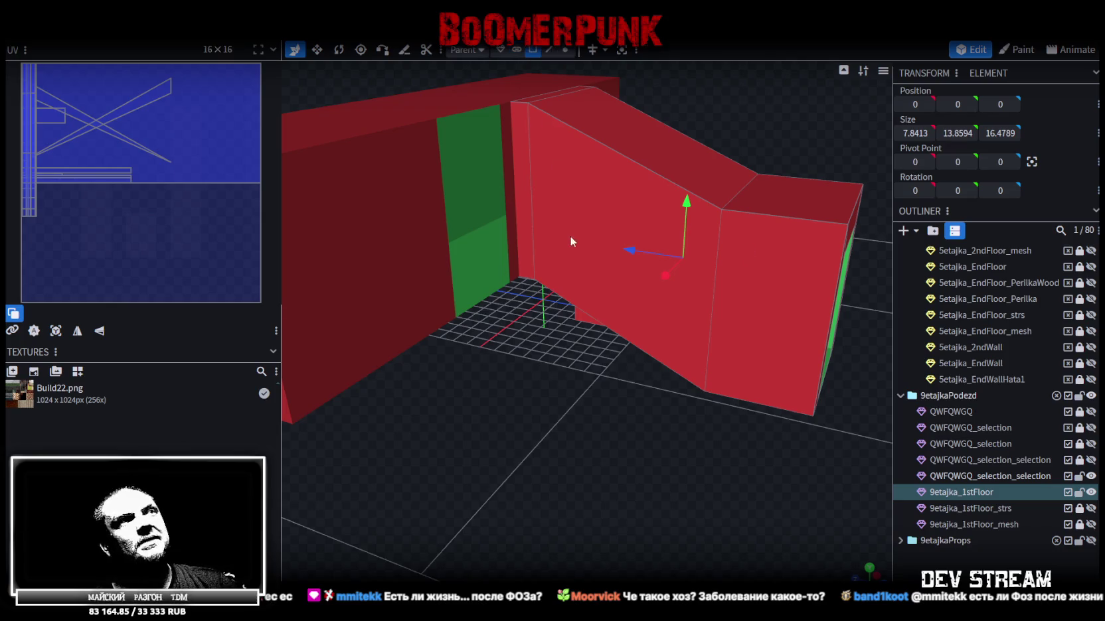
{"action": "left_click", "coordinate": [598, 242]}
{"action": "mouse_move", "coordinate": [640, 250]}
{"action": "left_mouse_down"}
{"action": "mouse_move", "coordinate": [569, 371]}
{"action": "mouse_move", "coordinate": [501, 341]}
{"action": "left_mouse_up"}
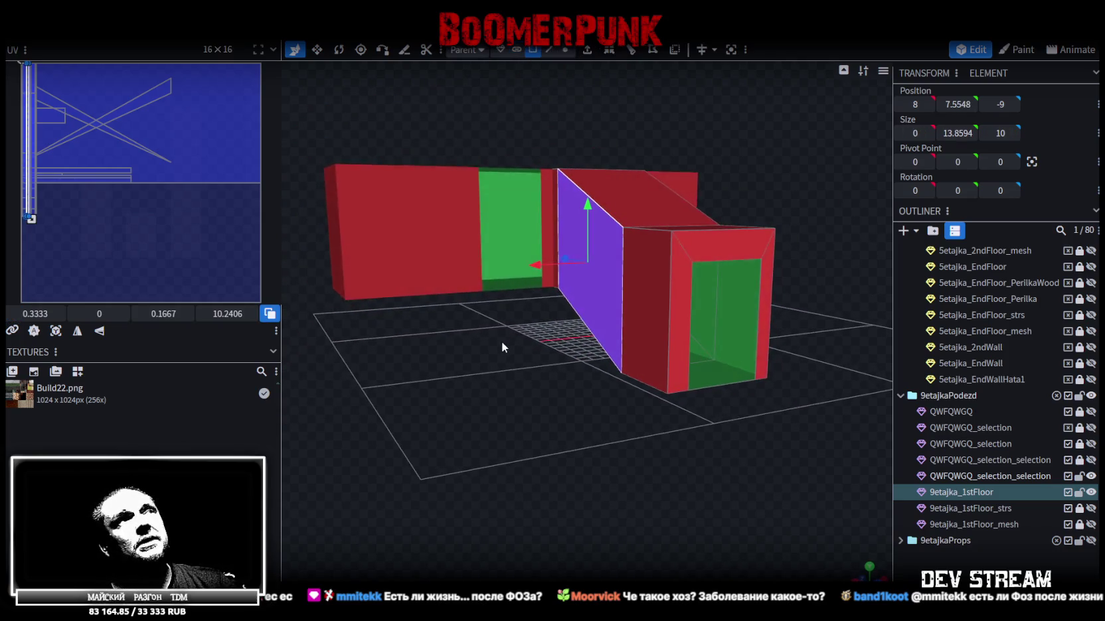
Step: Extrude the selected side wall face 1 unit along X+
{"action": "left_click", "coordinate": [588, 51]}
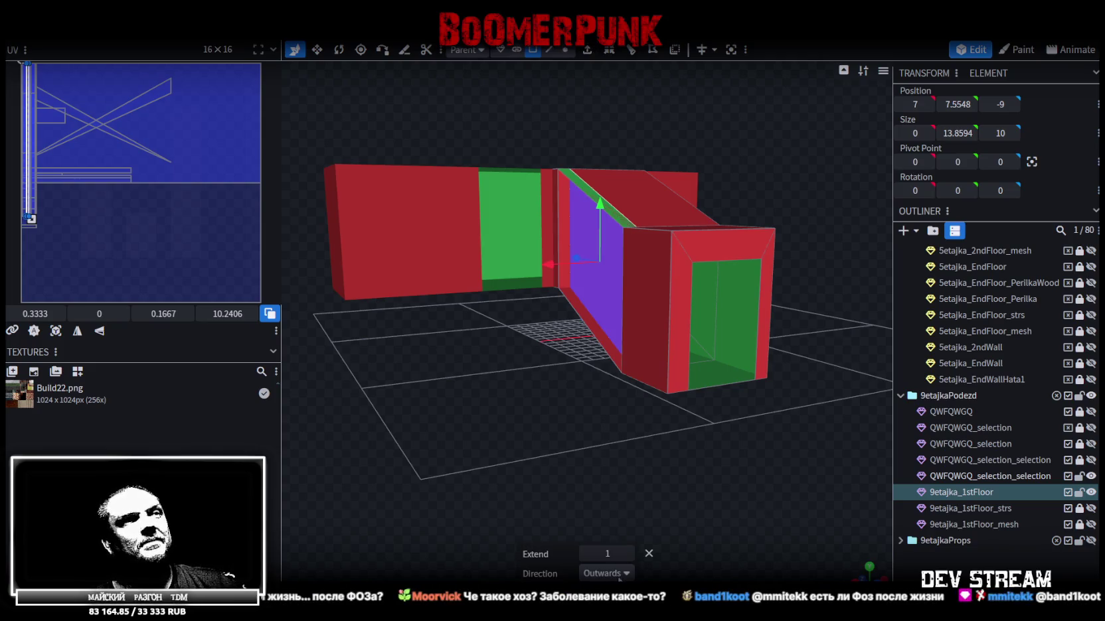
{"action": "left_click", "coordinate": [619, 575]}
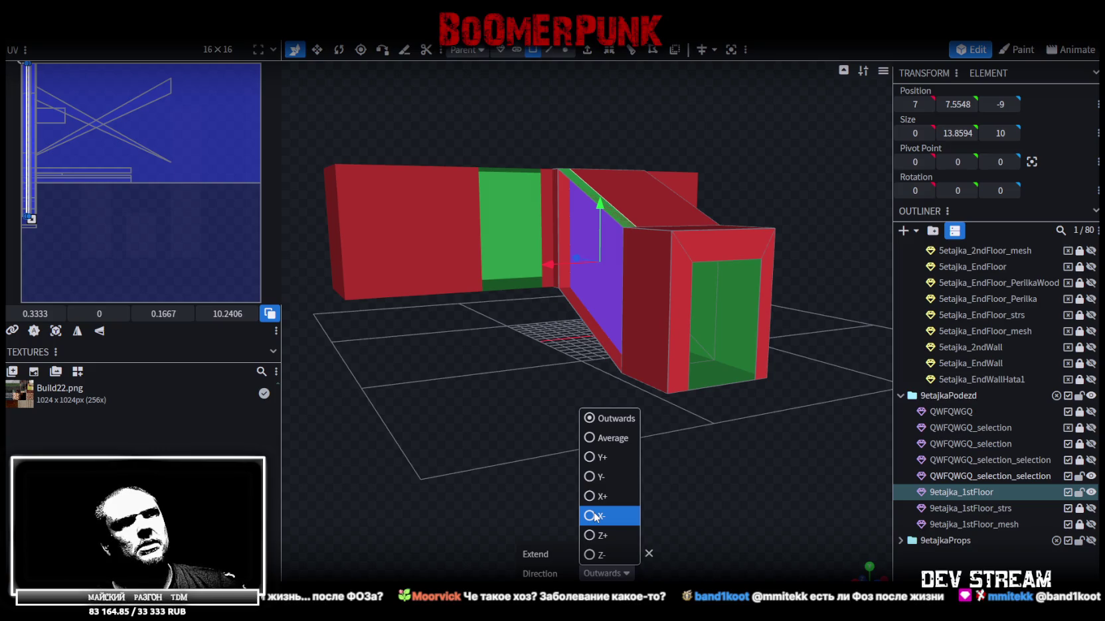
{"action": "left_click", "coordinate": [591, 496]}
{"action": "mouse_move", "coordinate": [591, 494]}
{"action": "left_mouse_down"}
{"action": "mouse_move", "coordinate": [544, 443]}
{"action": "mouse_move", "coordinate": [596, 431]}
{"action": "mouse_move", "coordinate": [619, 447]}
{"action": "mouse_move", "coordinate": [556, 428]}
{"action": "mouse_move", "coordinate": [574, 432]}
{"action": "mouse_move", "coordinate": [558, 300]}
{"action": "left_mouse_up"}
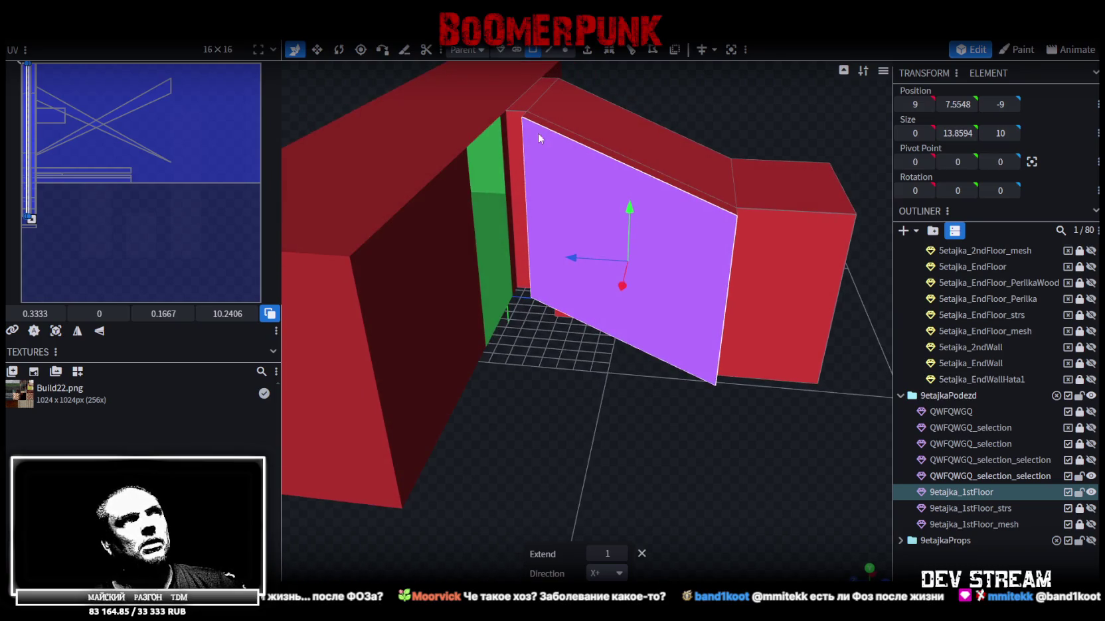
Step: Inspect the extruded wall, selecting the strip beside it, the ramp wall's top edge and the green doorway face
{"action": "left_click", "coordinate": [517, 134]}
{"action": "mouse_move", "coordinate": [541, 457]}
{"action": "left_mouse_down"}
{"action": "mouse_move", "coordinate": [548, 354]}
{"action": "mouse_move", "coordinate": [559, 366]}
{"action": "mouse_move", "coordinate": [539, 435]}
{"action": "mouse_move", "coordinate": [539, 416]}
{"action": "mouse_move", "coordinate": [566, 438]}
{"action": "mouse_move", "coordinate": [559, 456]}
{"action": "mouse_move", "coordinate": [586, 438]}
{"action": "mouse_move", "coordinate": [547, 447]}
{"action": "mouse_move", "coordinate": [605, 434]}
{"action": "mouse_move", "coordinate": [699, 332]}
{"action": "mouse_move", "coordinate": [671, 328]}
{"action": "mouse_move", "coordinate": [596, 252]}
{"action": "mouse_move", "coordinate": [592, 479]}
{"action": "mouse_move", "coordinate": [553, 529]}
{"action": "mouse_move", "coordinate": [573, 481]}
{"action": "mouse_move", "coordinate": [550, 498]}
{"action": "mouse_move", "coordinate": [607, 493]}
{"action": "left_mouse_up"}
{"action": "left_click", "coordinate": [511, 175], "text": "ctrl"}
{"action": "left_click", "coordinate": [597, 253]}
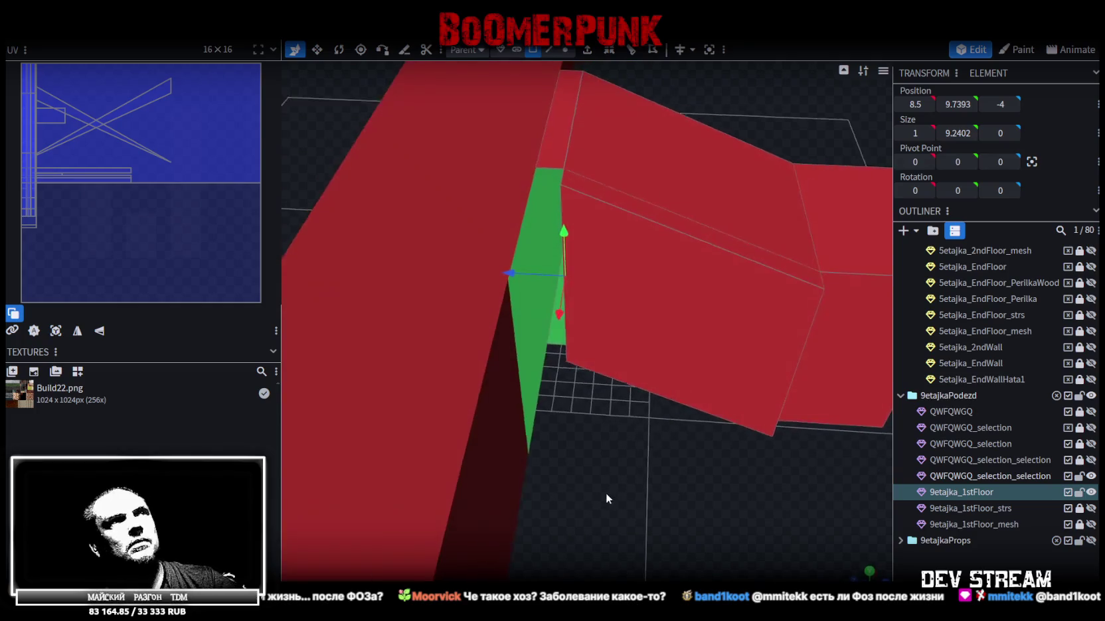
{"action": "left_click", "coordinate": [567, 178]}
{"action": "mouse_move", "coordinate": [615, 489]}
{"action": "left_mouse_down"}
{"action": "mouse_move", "coordinate": [702, 359]}
{"action": "mouse_move", "coordinate": [604, 285]}
{"action": "left_mouse_up"}
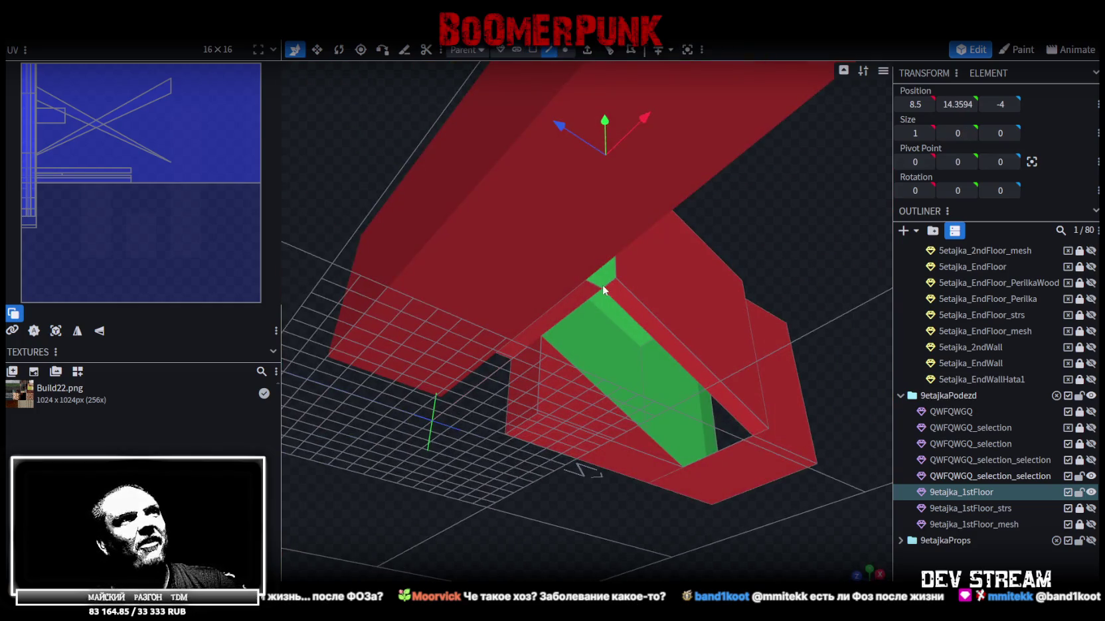
{"action": "left_click", "coordinate": [609, 287]}
{"action": "left_click_drag", "start_coordinate": [762, 221], "coordinate": [729, 280]}
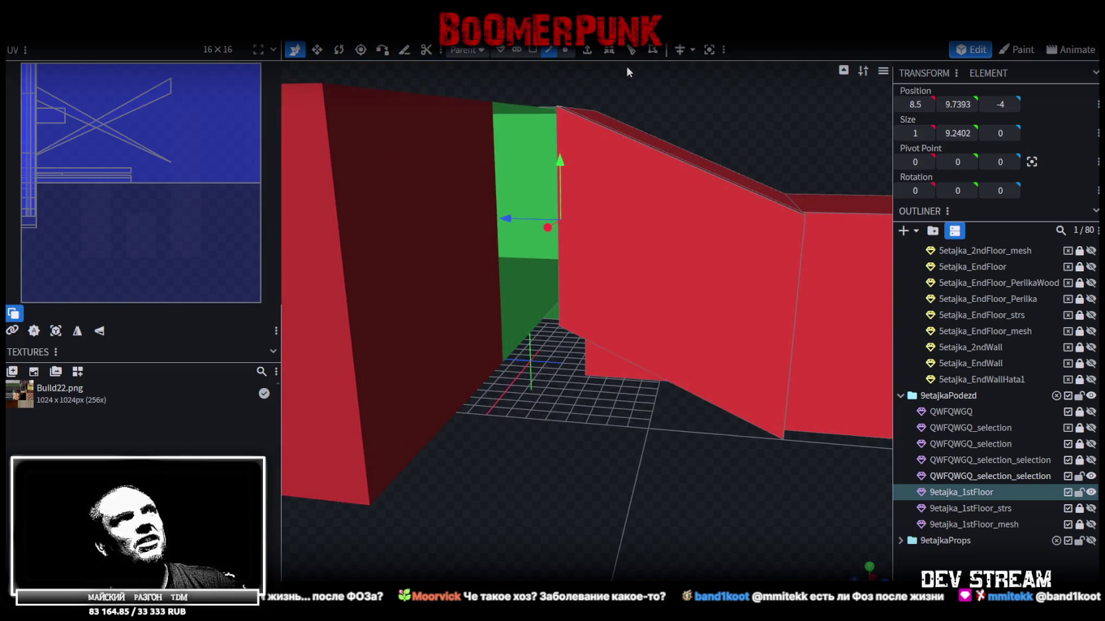
{"action": "mouse_move", "coordinate": [688, 108]}
{"action": "left_mouse_down"}
{"action": "mouse_move", "coordinate": [712, 121]}
{"action": "mouse_move", "coordinate": [704, 117]}
{"action": "left_mouse_up"}
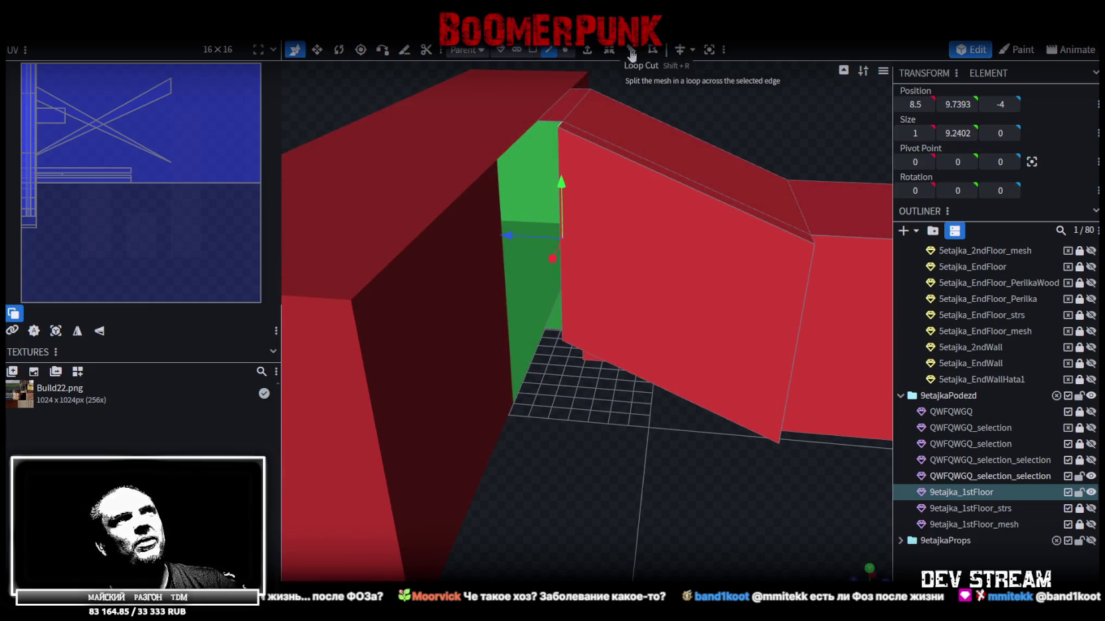
{"action": "left_click", "coordinate": [586, 49]}
Step: Change the green face's extrusion to Z+ with Extend 1 and check the wall's narrow face
{"action": "left_click", "coordinate": [607, 573]}
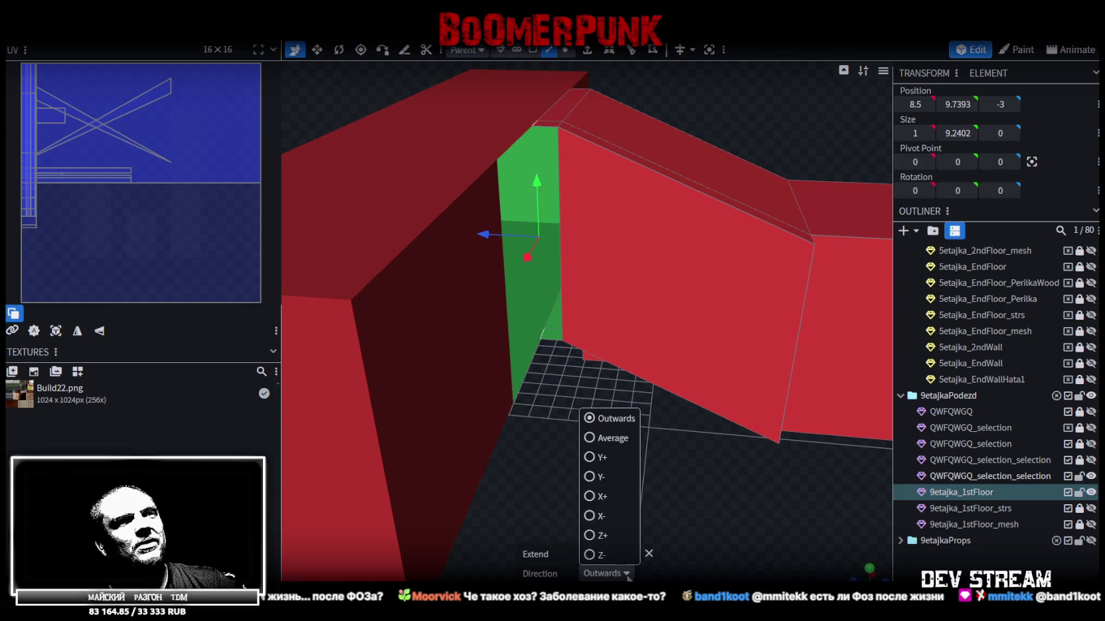
{"action": "left_click", "coordinate": [596, 537]}
{"action": "mouse_move", "coordinate": [633, 463]}
{"action": "left_mouse_down"}
{"action": "mouse_move", "coordinate": [596, 519]}
{"action": "mouse_move", "coordinate": [573, 455]}
{"action": "mouse_move", "coordinate": [648, 397]}
{"action": "mouse_move", "coordinate": [611, 411]}
{"action": "mouse_move", "coordinate": [597, 436]}
{"action": "mouse_move", "coordinate": [631, 351]}
{"action": "left_mouse_up"}
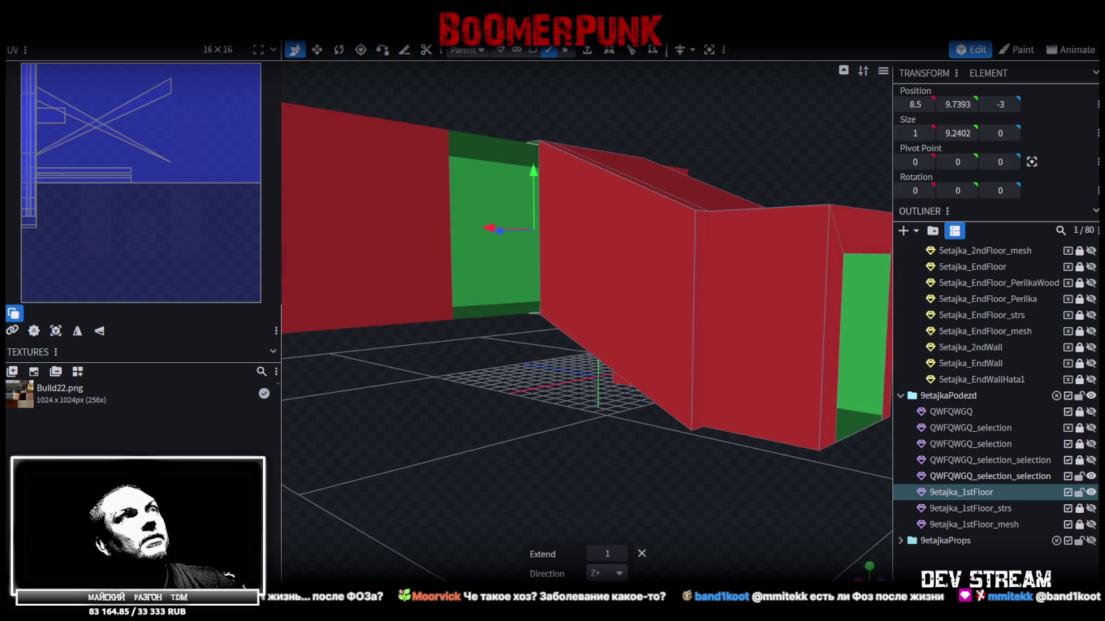
{"action": "left_click", "coordinate": [541, 52]}
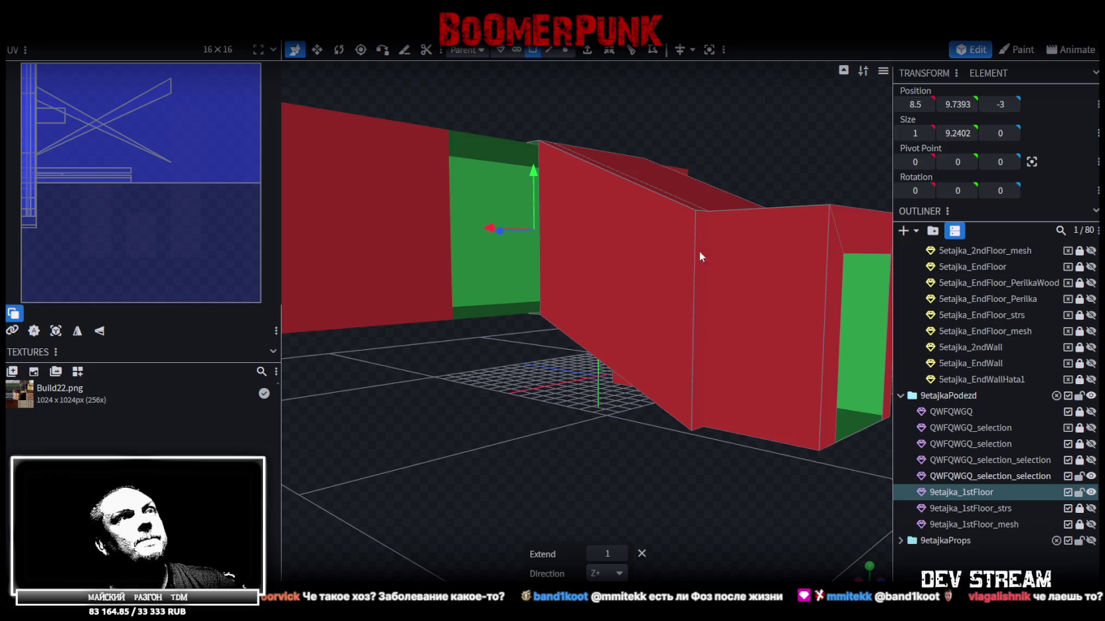
{"action": "left_click", "coordinate": [697, 290]}
{"action": "mouse_move", "coordinate": [467, 331]}
{"action": "left_mouse_down"}
{"action": "mouse_move", "coordinate": [319, 336]}
{"action": "mouse_move", "coordinate": [462, 365]}
{"action": "left_mouse_up"}
{"action": "left_click", "coordinate": [561, 382]}
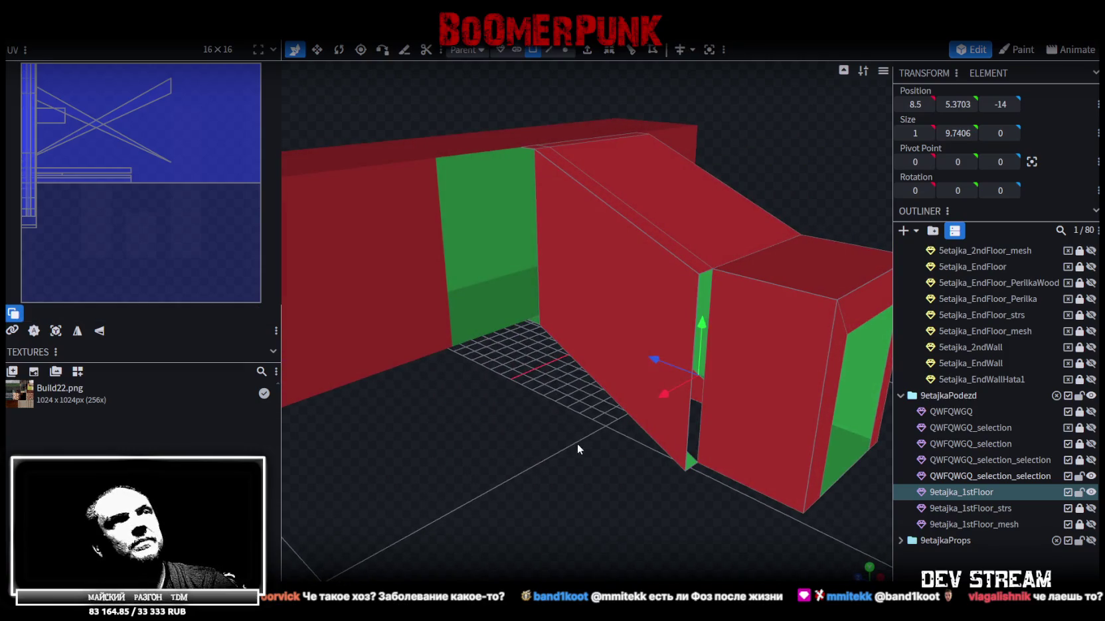
{"action": "left_click_drag", "start_coordinate": [576, 443], "coordinate": [625, 83]}
Step: Select the sloped wall's vertical edge and add a loop cut at offset 4.8703
{"action": "left_click", "coordinate": [548, 50]}
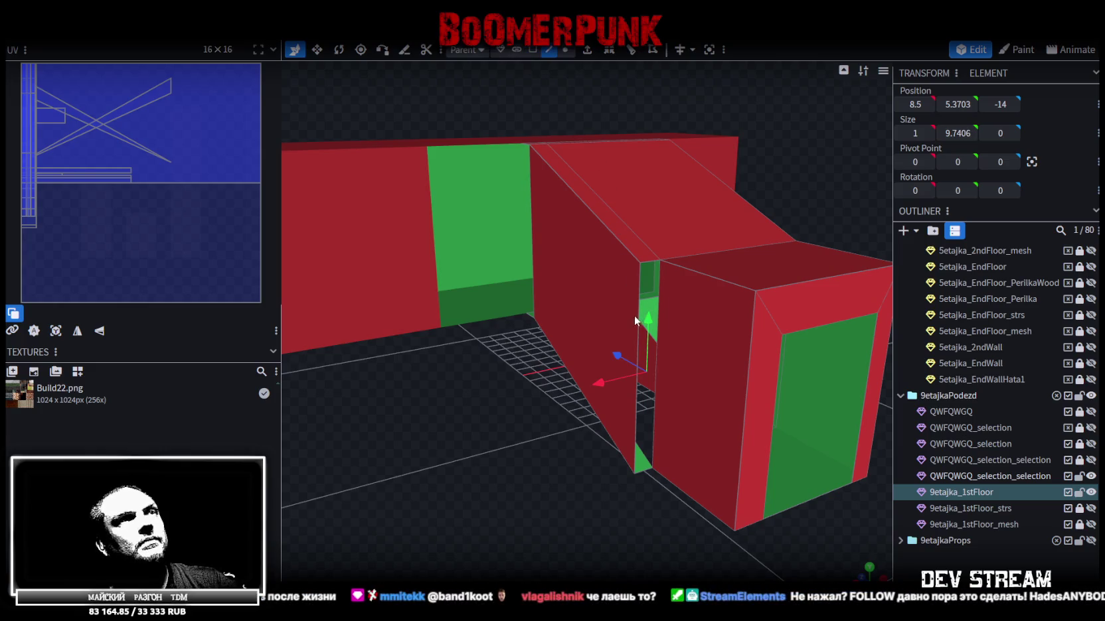
{"action": "left_click", "coordinate": [635, 316]}
{"action": "left_click", "coordinate": [610, 50]}
{"action": "left_click_drag", "start_coordinate": [481, 405], "coordinate": [548, 328]}
Step: Drag the loop-cut edge down onto the floor, merge the overlapping vertices, and select the new triangular face
{"action": "left_click", "coordinate": [533, 330]}
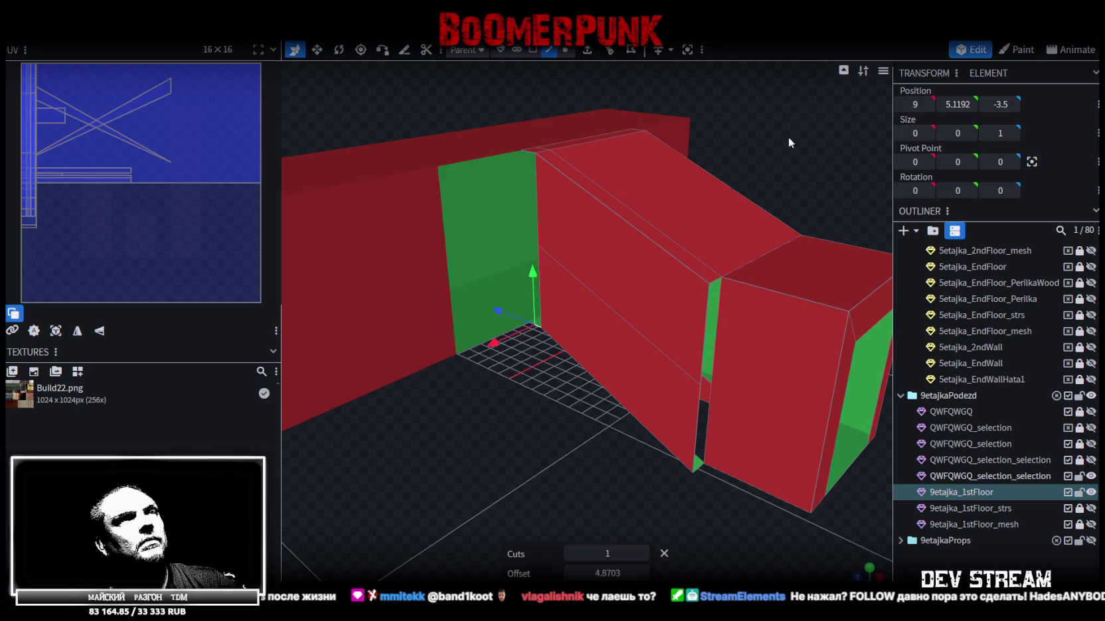
{"action": "left_click", "coordinate": [666, 361]}
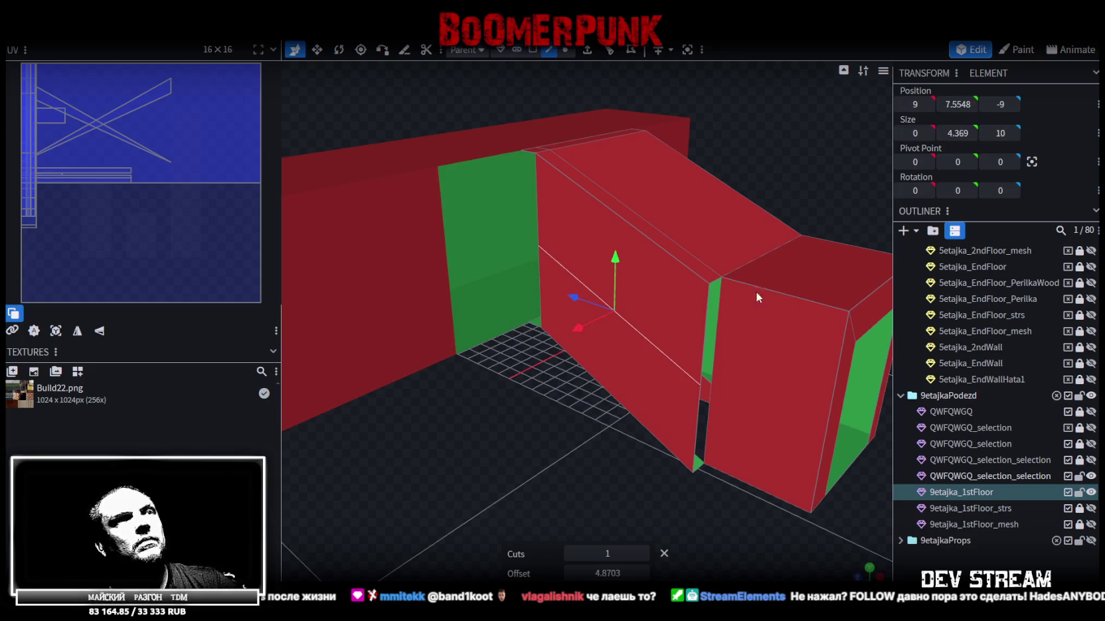
{"action": "left_click_drag", "start_coordinate": [631, 288], "coordinate": [469, 421]}
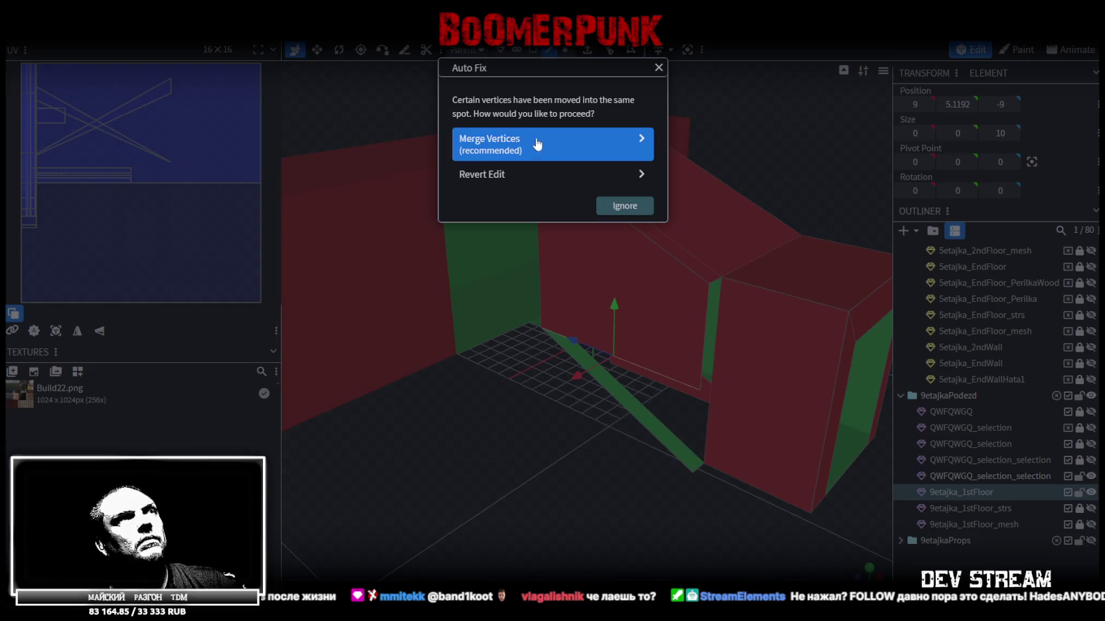
{"action": "left_click", "coordinate": [490, 143]}
{"action": "left_click", "coordinate": [532, 50]}
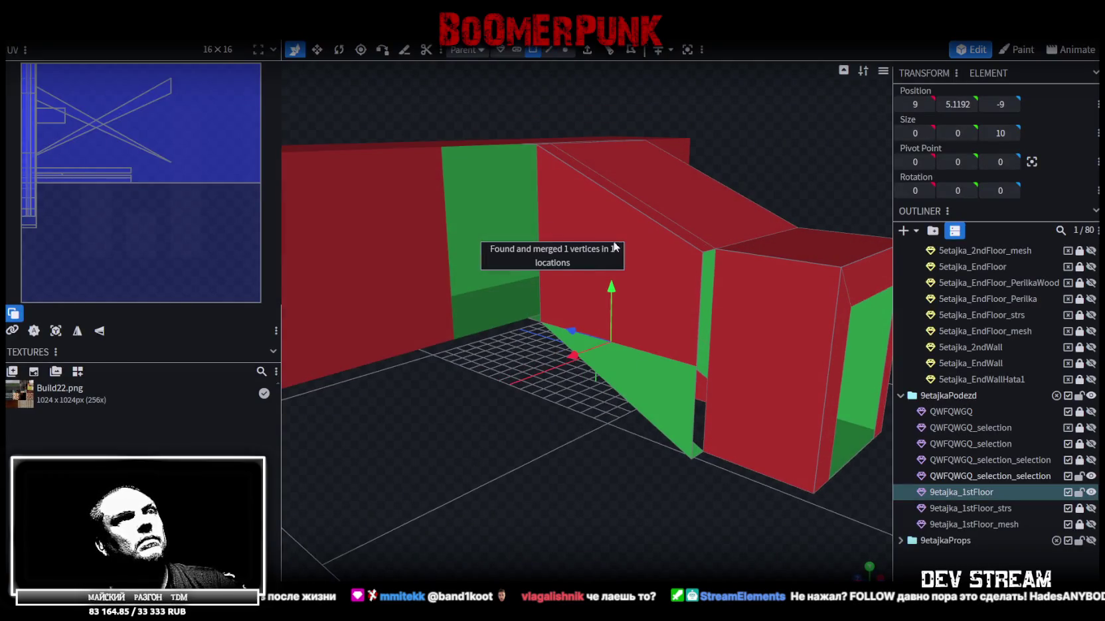
{"action": "left_click", "coordinate": [647, 398]}
{"action": "mouse_move", "coordinate": [594, 564]}
{"action": "left_mouse_down"}
{"action": "mouse_move", "coordinate": [558, 560]}
{"action": "mouse_move", "coordinate": [584, 497]}
{"action": "mouse_move", "coordinate": [556, 498]}
{"action": "mouse_move", "coordinate": [642, 527]}
{"action": "left_mouse_up"}
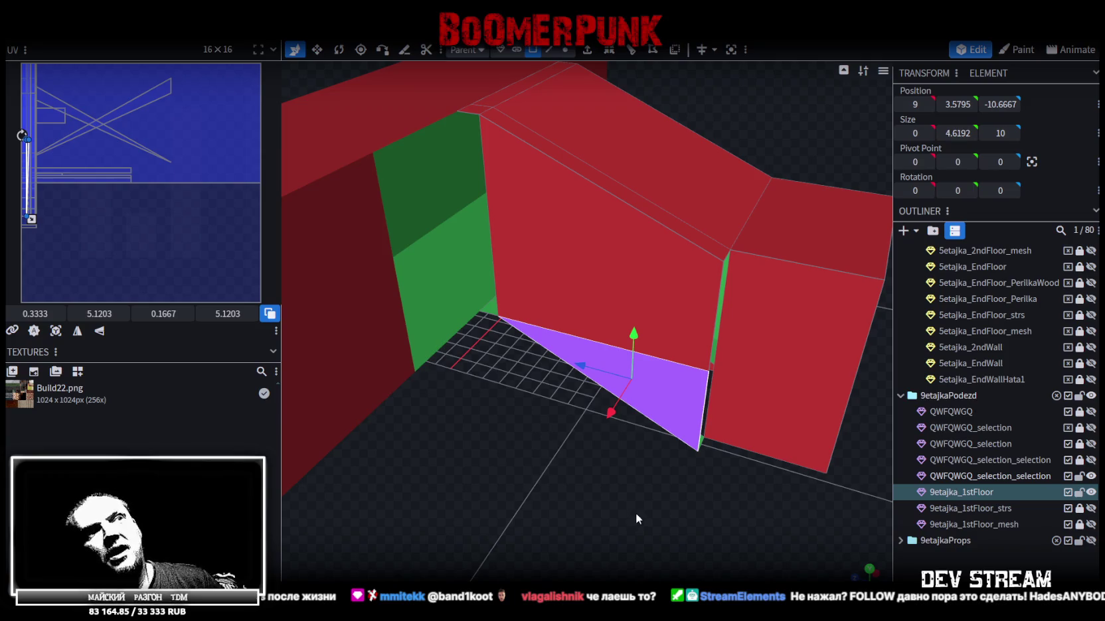
Step: Inspect the wall piece's small end face and long top strip face
{"action": "left_click_drag", "start_coordinate": [636, 514], "coordinate": [658, 514]}
{"action": "mouse_move", "coordinate": [518, 440]}
{"action": "left_mouse_down"}
{"action": "mouse_move", "coordinate": [440, 495]}
{"action": "mouse_move", "coordinate": [421, 495]}
{"action": "mouse_move", "coordinate": [383, 455]}
{"action": "mouse_move", "coordinate": [494, 497]}
{"action": "left_mouse_up"}
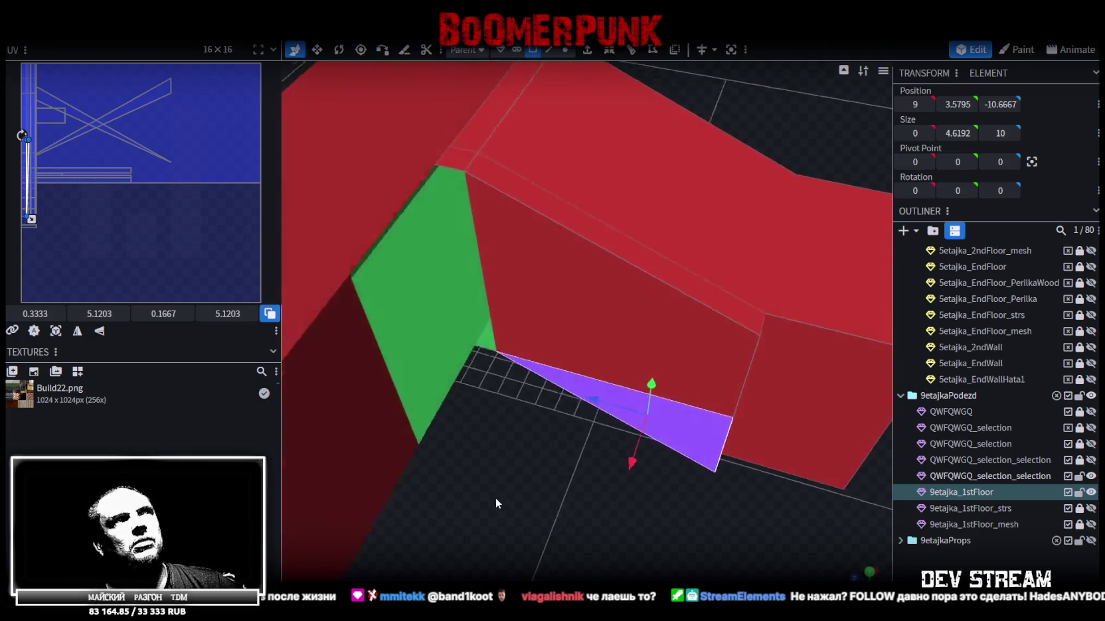
{"action": "left_click", "coordinate": [460, 191]}
{"action": "left_click", "coordinate": [553, 222], "text": "shift"}
{"action": "mouse_move", "coordinate": [608, 486]}
{"action": "left_mouse_down"}
{"action": "mouse_move", "coordinate": [562, 484]}
{"action": "mouse_move", "coordinate": [552, 465]}
{"action": "left_mouse_up"}
{"action": "left_click", "coordinate": [570, 470]}
Step: Fill a face from the top corner vertex with F, then select the full vertical wall edge
{"action": "left_click", "coordinate": [549, 50]}
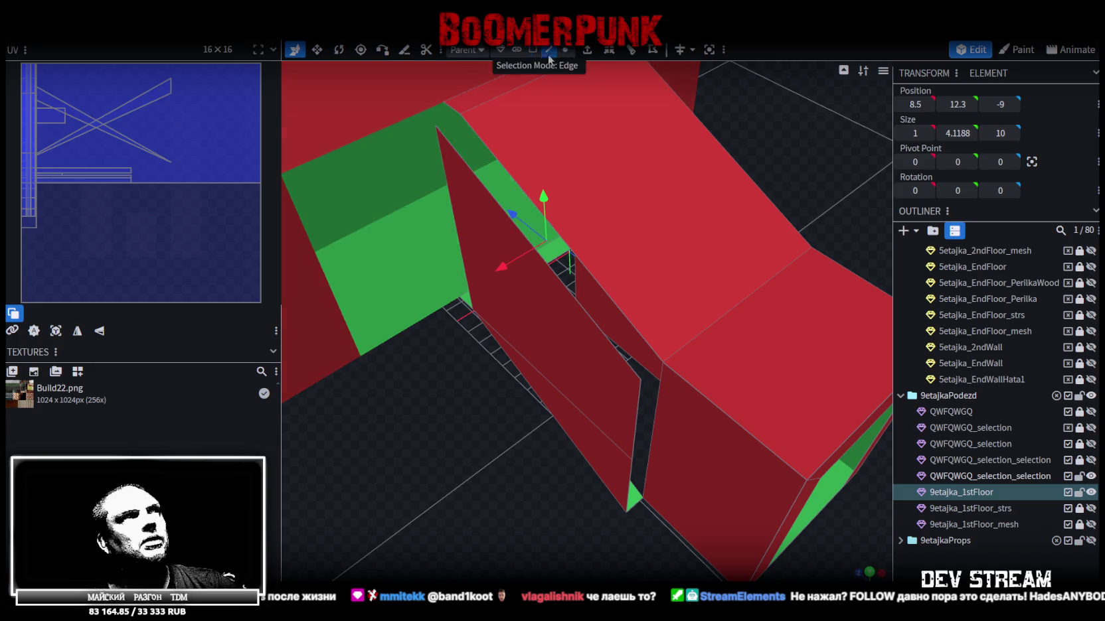
{"action": "left_click", "coordinate": [452, 109]}
{"action": "key", "text": "f"}
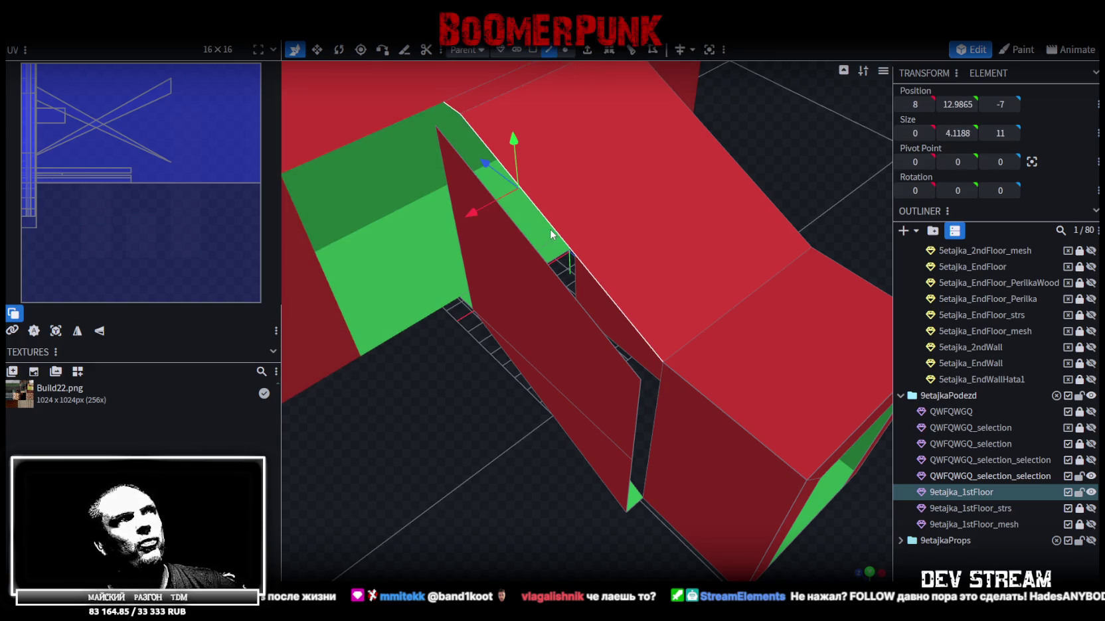
{"action": "mouse_move", "coordinate": [550, 234]}
{"action": "left_mouse_down"}
{"action": "mouse_move", "coordinate": [468, 377]}
{"action": "mouse_move", "coordinate": [421, 353]}
{"action": "mouse_move", "coordinate": [539, 331]}
{"action": "left_mouse_up"}
{"action": "left_click", "coordinate": [568, 326]}
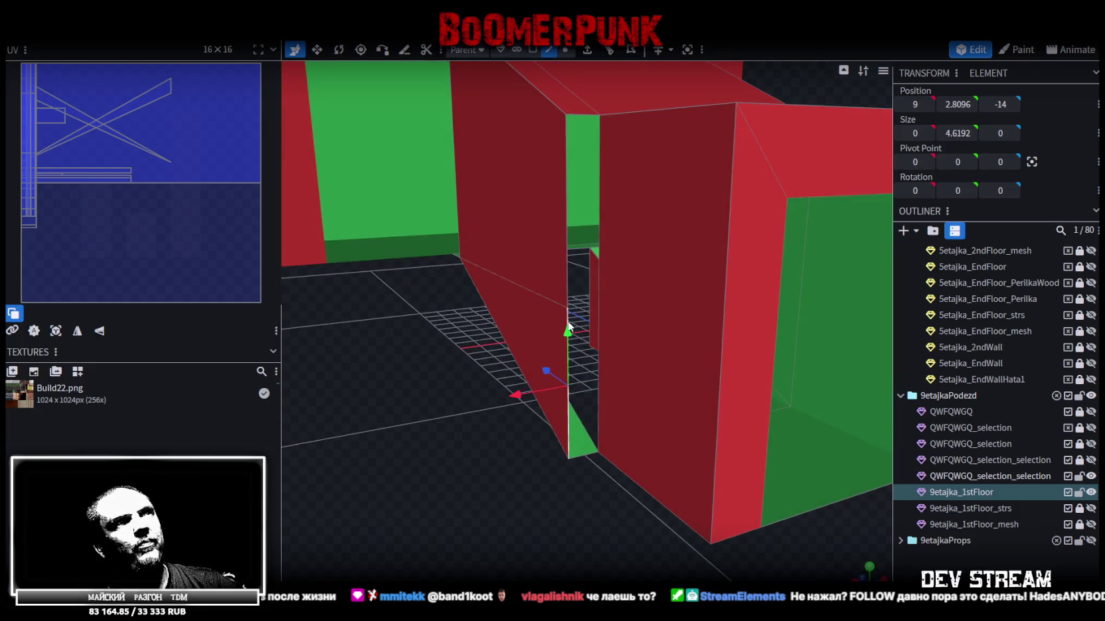
{"action": "left_click", "coordinate": [568, 190], "text": "shift"}
{"action": "scroll", "coordinate": [360, 410], "scroll_direction": "down", "scroll_amount": 5}
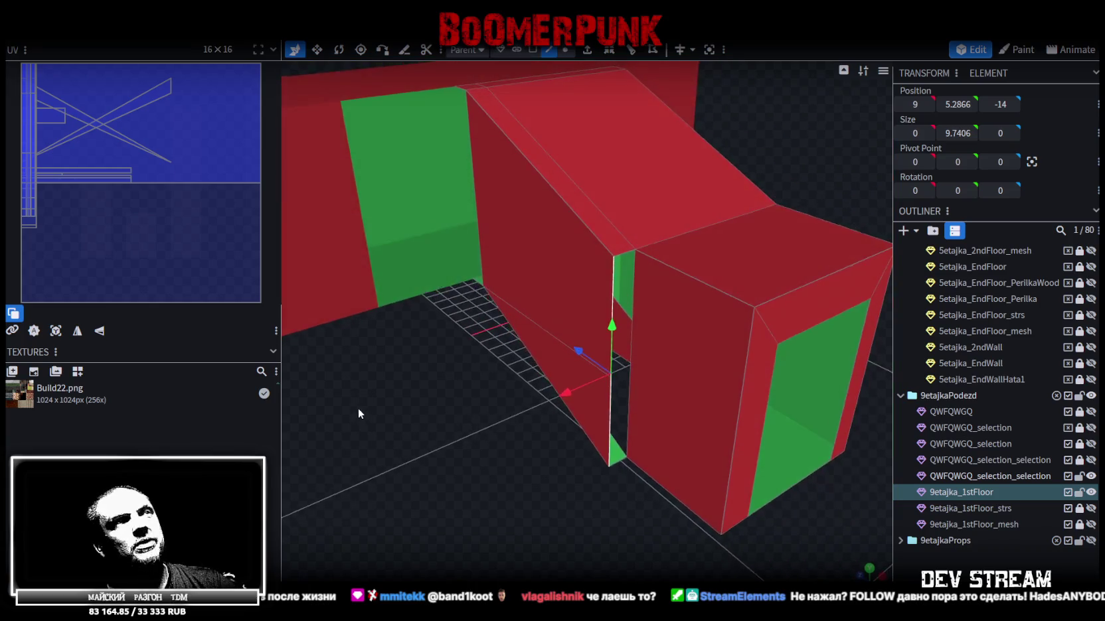
Step: Extrude the vertical doorway wall edge with direction X- and extend 1
{"action": "left_click", "coordinate": [587, 54]}
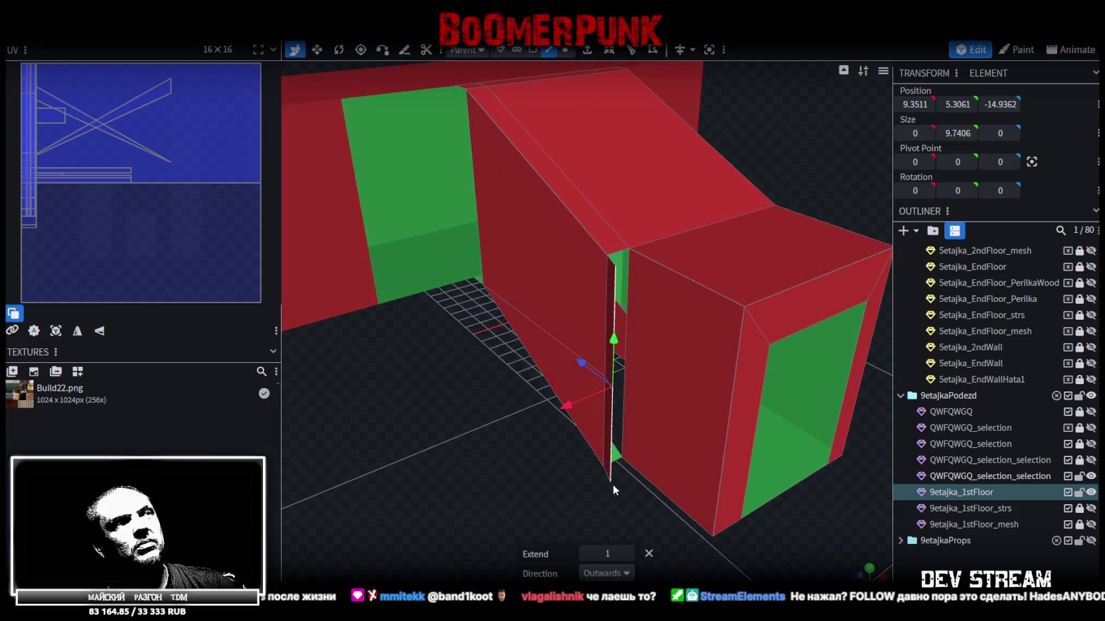
{"action": "mouse_move", "coordinate": [509, 434]}
{"action": "left_mouse_down"}
{"action": "mouse_move", "coordinate": [393, 411]}
{"action": "mouse_move", "coordinate": [458, 422]}
{"action": "mouse_move", "coordinate": [517, 407]}
{"action": "mouse_move", "coordinate": [452, 397]}
{"action": "mouse_move", "coordinate": [481, 423]}
{"action": "mouse_move", "coordinate": [453, 442]}
{"action": "mouse_move", "coordinate": [558, 271]}
{"action": "left_mouse_up"}
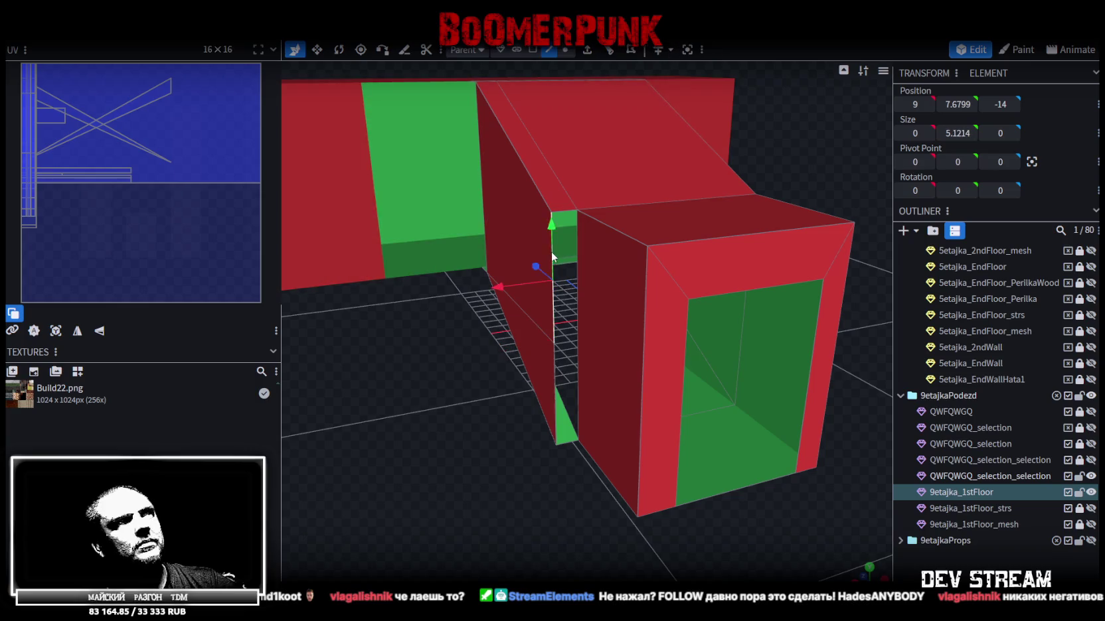
{"action": "left_click", "coordinate": [588, 51]}
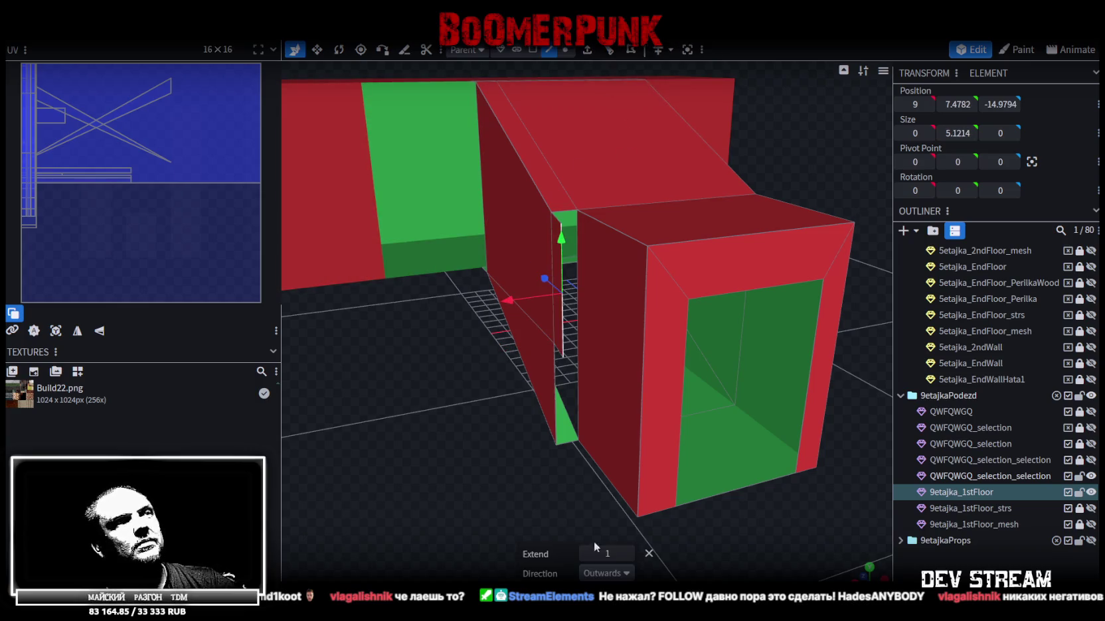
{"action": "left_click", "coordinate": [607, 573]}
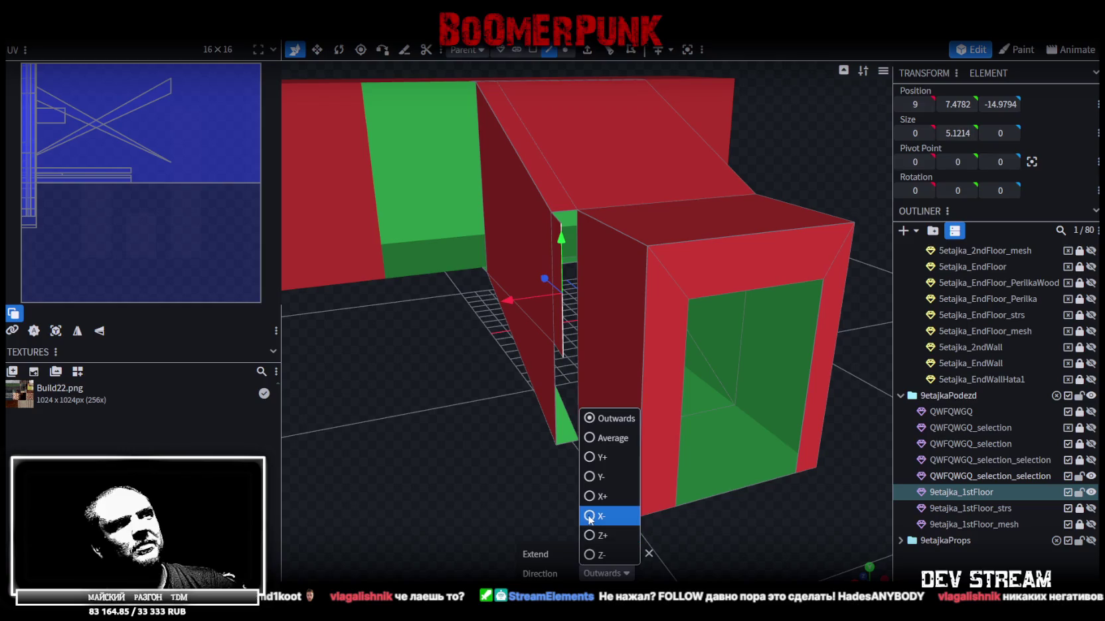
{"action": "left_click", "coordinate": [601, 479]}
{"action": "mouse_move", "coordinate": [514, 473]}
{"action": "left_mouse_down"}
{"action": "mouse_move", "coordinate": [464, 466]}
{"action": "mouse_move", "coordinate": [581, 415]}
{"action": "mouse_move", "coordinate": [626, 375]}
{"action": "mouse_move", "coordinate": [464, 428]}
{"action": "mouse_move", "coordinate": [488, 425]}
{"action": "left_mouse_up"}
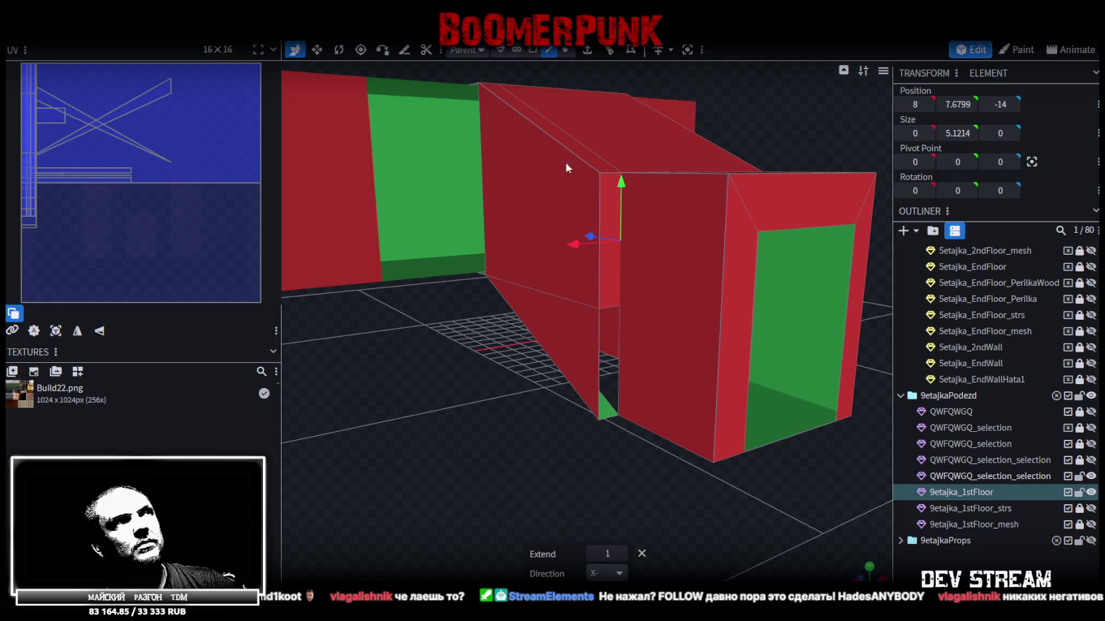
Step: Inspect the new sloped strip's faces, then select the ramp's long edge in edge mode
{"action": "left_click", "coordinate": [552, 337]}
{"action": "mouse_move", "coordinate": [511, 416]}
{"action": "left_mouse_down"}
{"action": "mouse_move", "coordinate": [600, 447]}
{"action": "mouse_move", "coordinate": [514, 356]}
{"action": "left_mouse_up"}
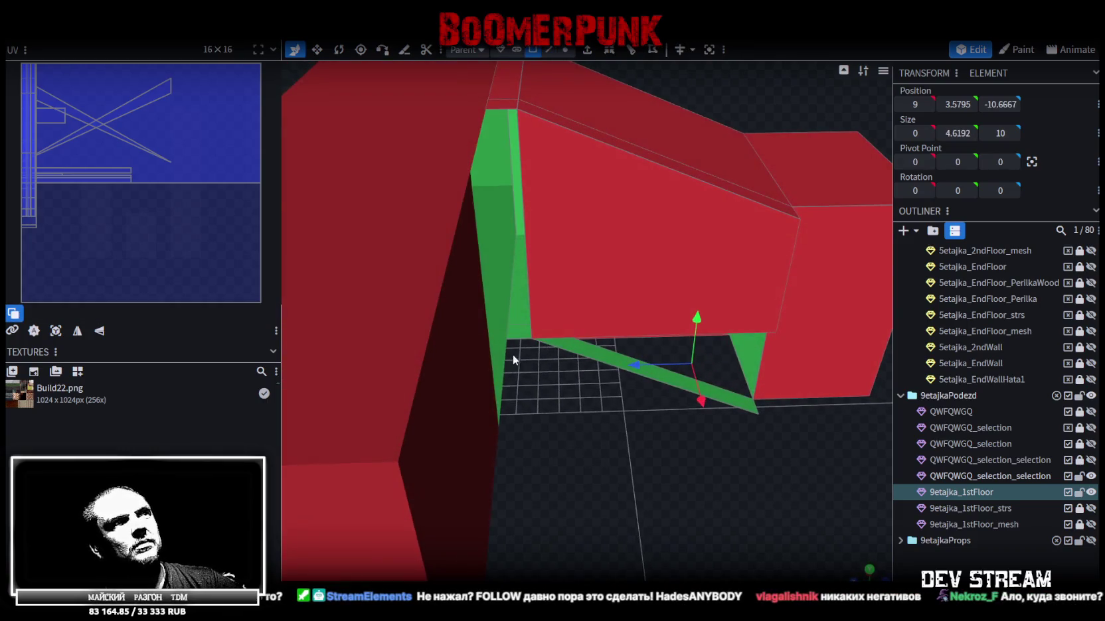
{"action": "left_click", "coordinate": [520, 332]}
{"action": "mouse_move", "coordinate": [557, 406]}
{"action": "left_mouse_down"}
{"action": "mouse_move", "coordinate": [489, 358]}
{"action": "mouse_move", "coordinate": [481, 311]}
{"action": "left_mouse_up"}
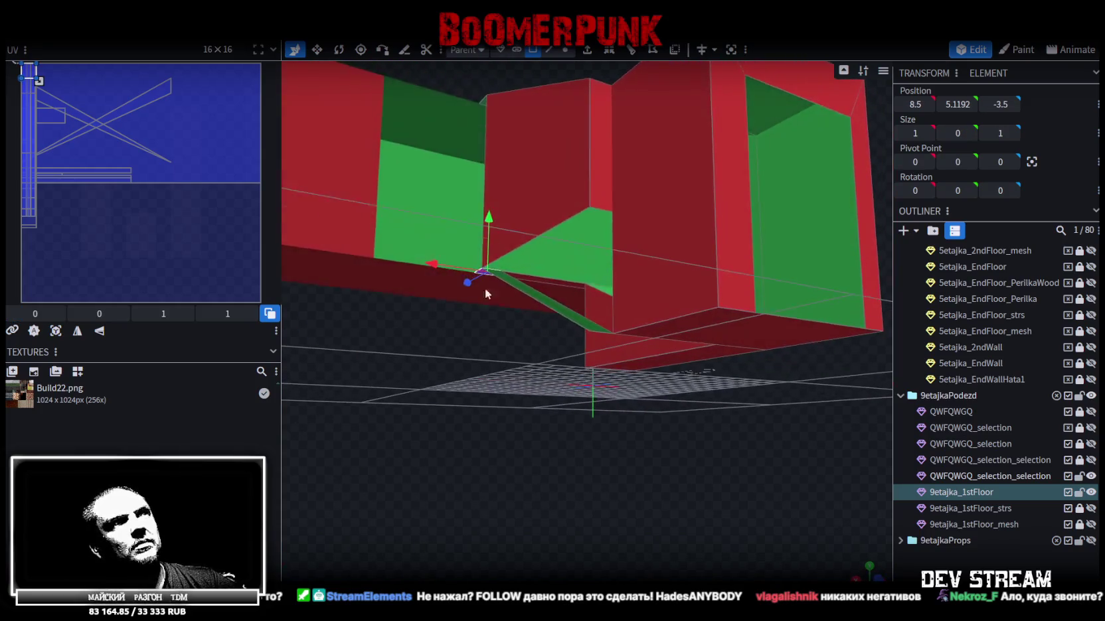
{"action": "left_click", "coordinate": [550, 50]}
{"action": "left_click", "coordinate": [563, 226]}
{"action": "left_click_drag", "start_coordinate": [519, 383], "coordinate": [506, 425]}
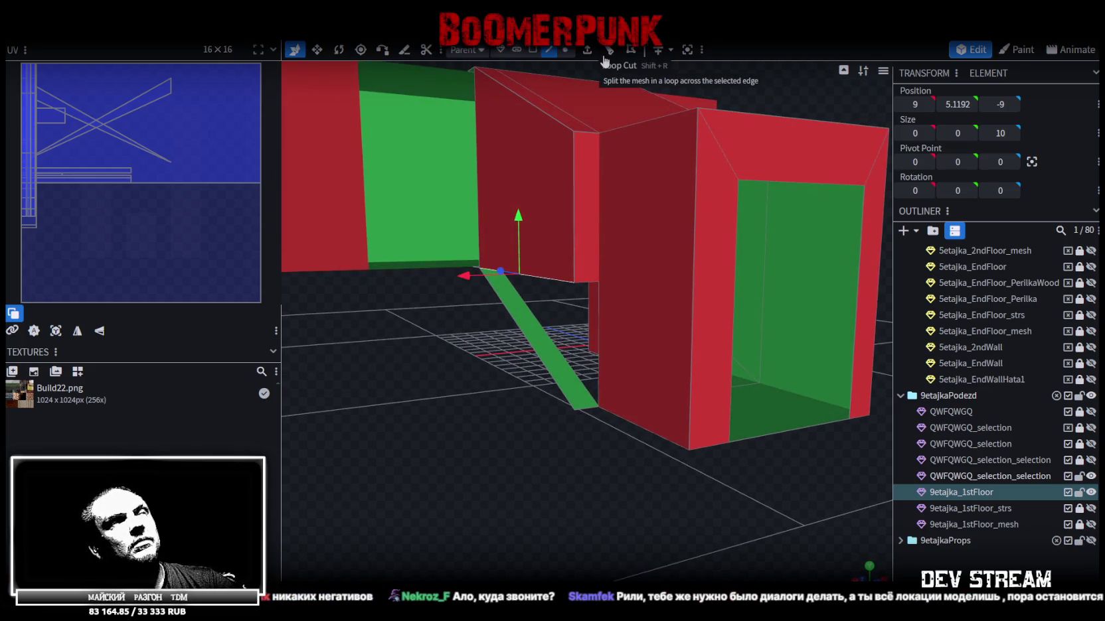
Step: Loop-cut the wall and extrude the ramp edge one unit along X-
{"action": "left_click", "coordinate": [605, 58]}
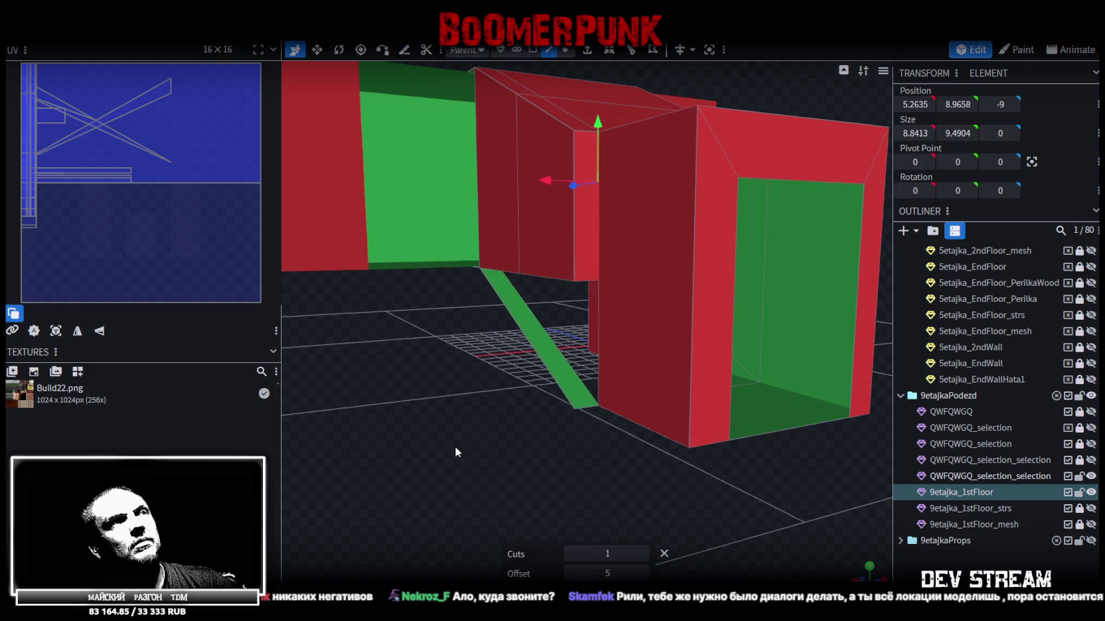
{"action": "left_click_drag", "start_coordinate": [454, 447], "coordinate": [638, 86]}
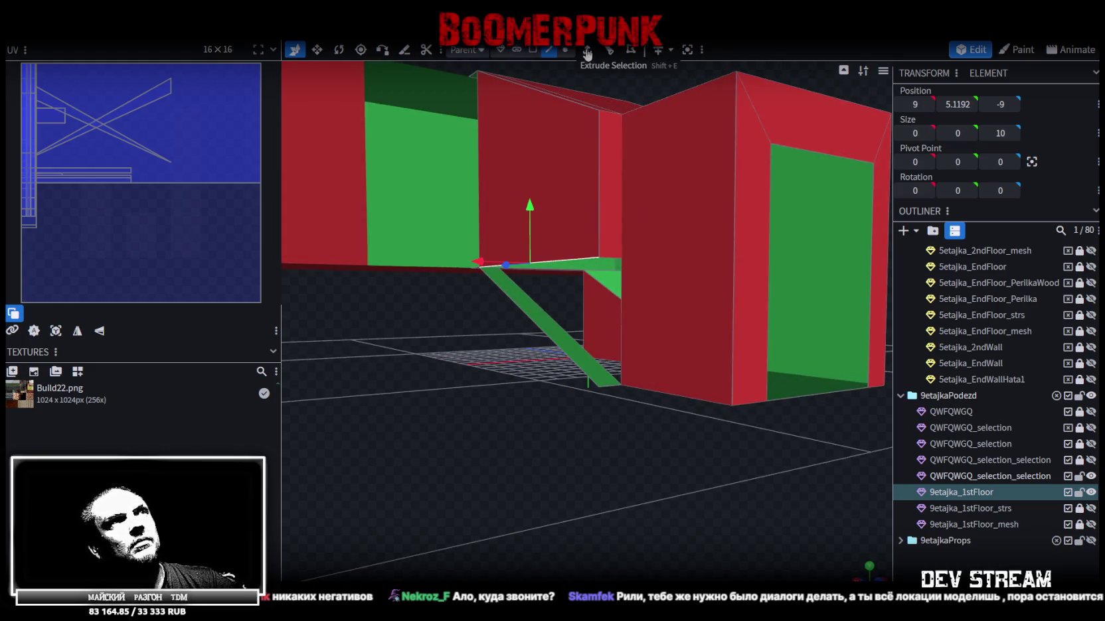
{"action": "left_click", "coordinate": [587, 53]}
{"action": "left_click", "coordinate": [626, 574]}
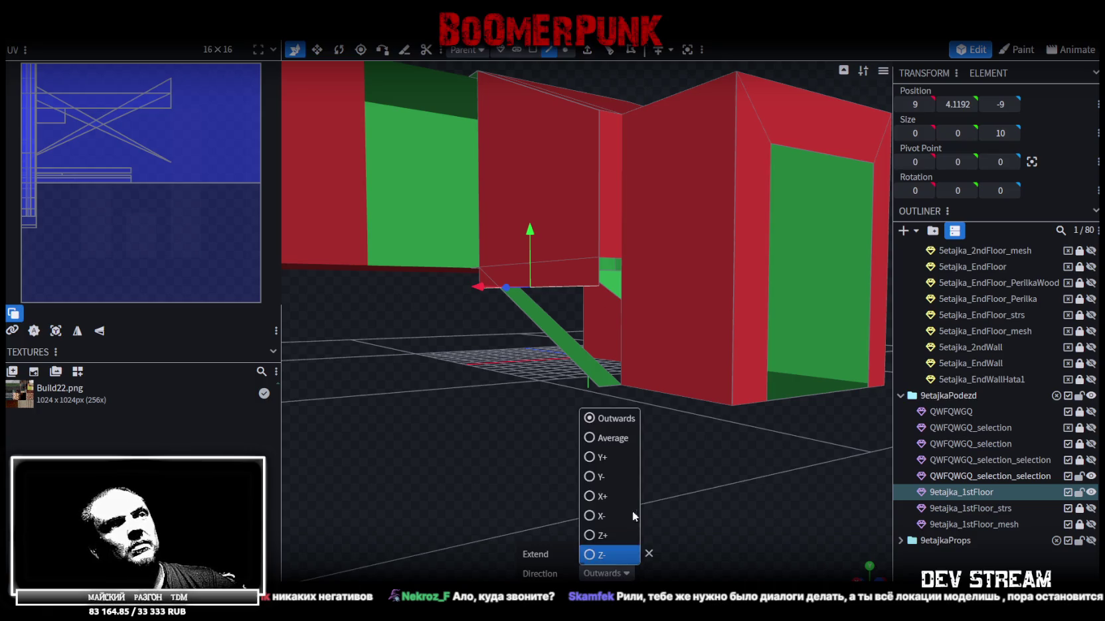
{"action": "left_click", "coordinate": [593, 516]}
{"action": "mouse_move", "coordinate": [647, 462]}
{"action": "left_mouse_down"}
{"action": "mouse_move", "coordinate": [613, 445]}
{"action": "mouse_move", "coordinate": [671, 485]}
{"action": "left_mouse_up"}
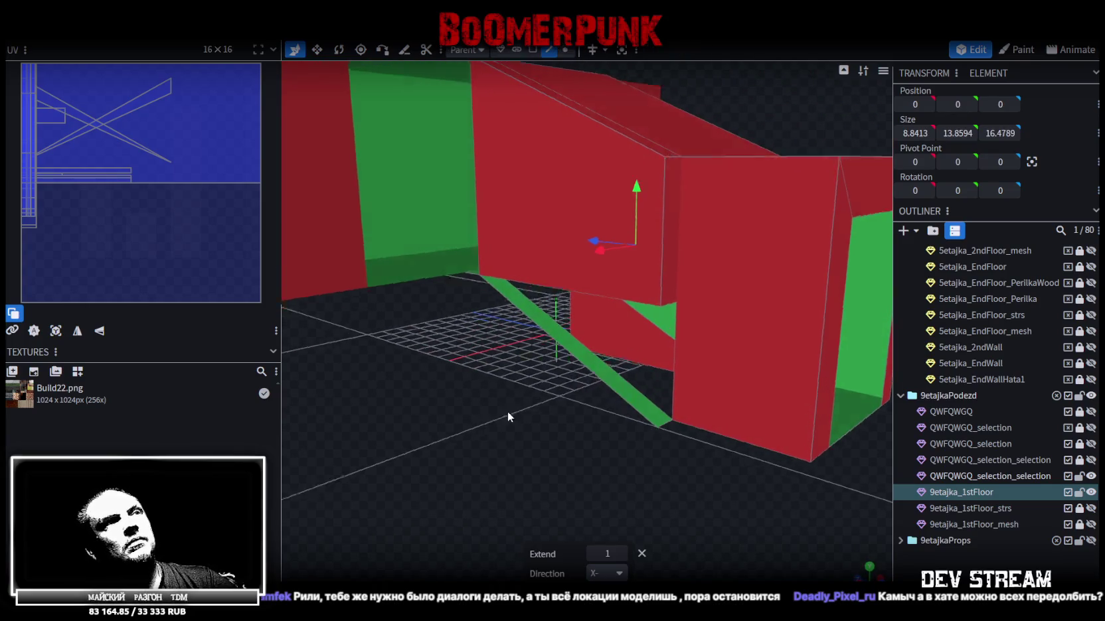
Step: Select the new triangular side face, then the whole wall element in face mode
{"action": "left_click_drag", "start_coordinate": [571, 312], "coordinate": [578, 263]}
{"action": "left_click_drag", "start_coordinate": [636, 202], "coordinate": [570, 338]}
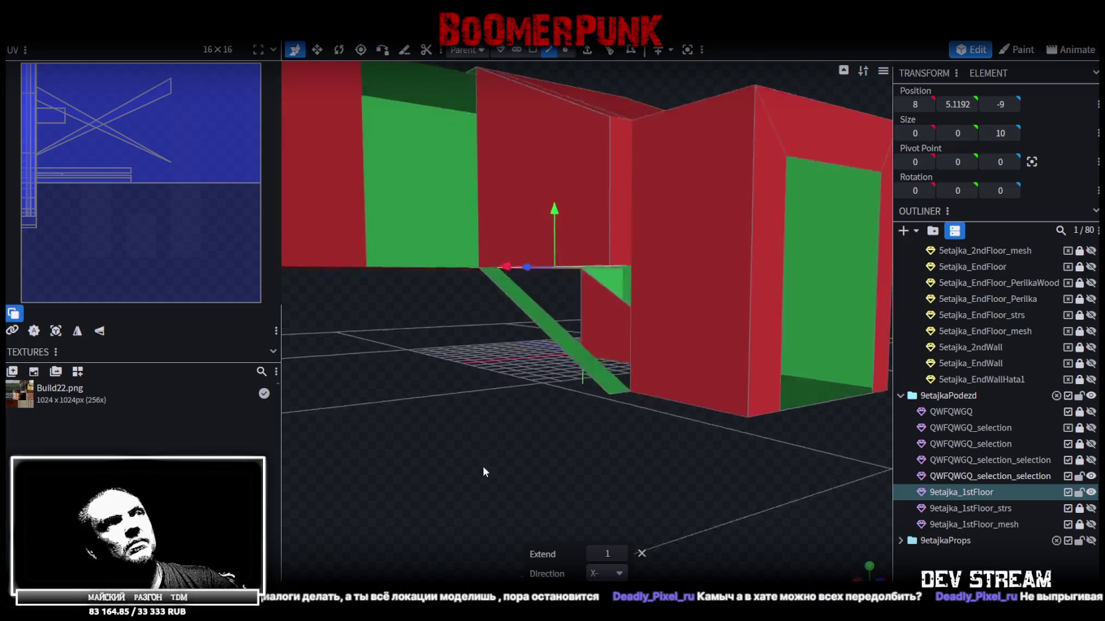
{"action": "left_click", "coordinate": [569, 343]}
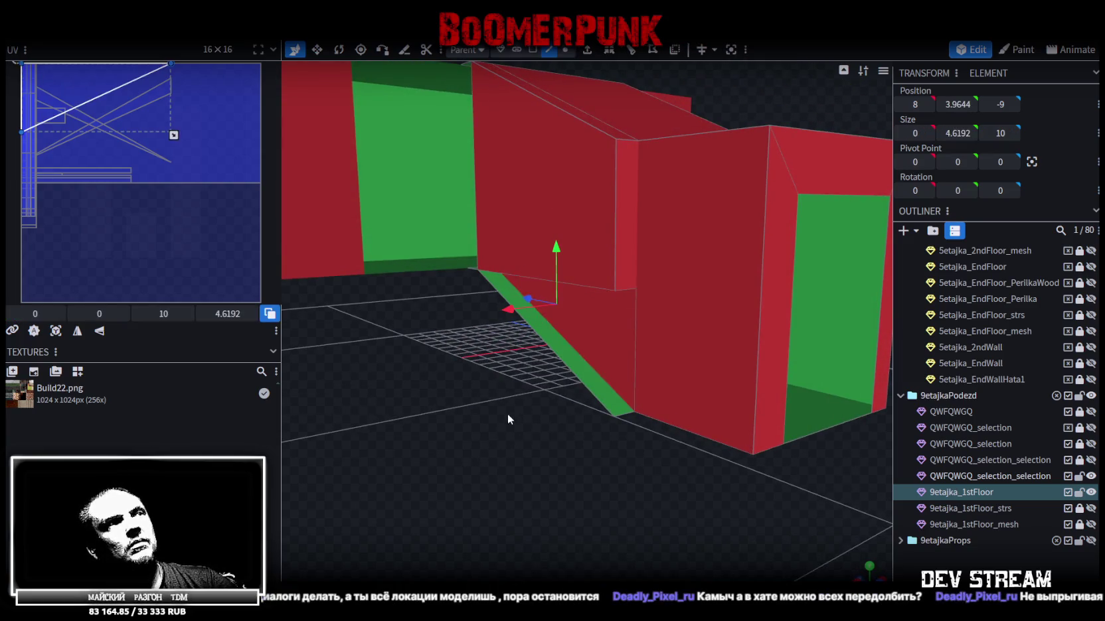
{"action": "left_click_drag", "start_coordinate": [507, 414], "coordinate": [547, 147]}
{"action": "left_click", "coordinate": [531, 50]}
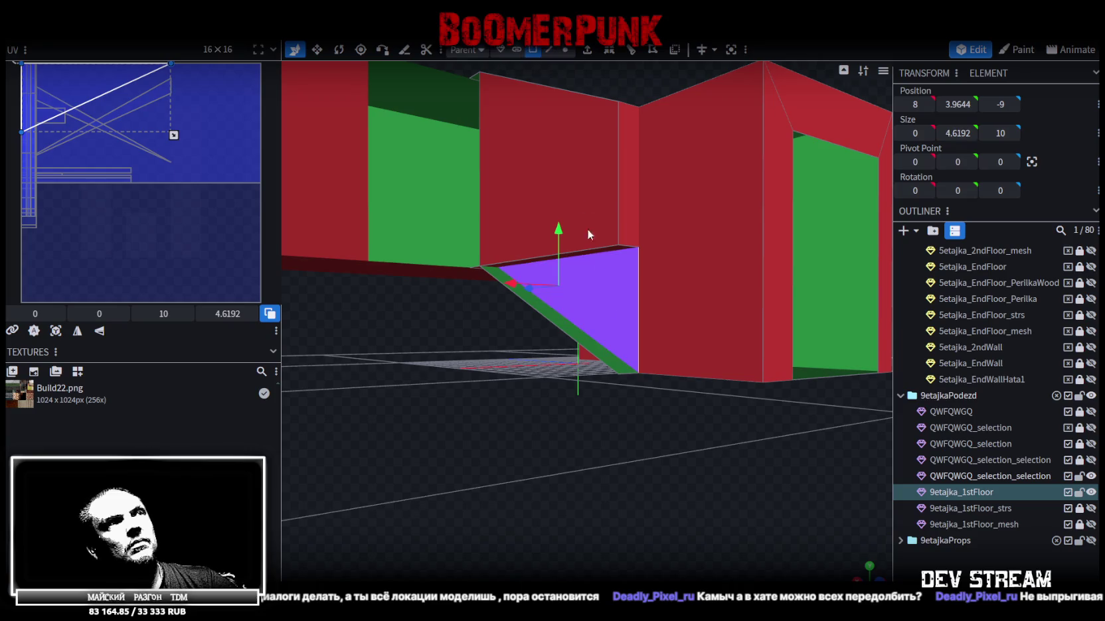
{"action": "left_click", "coordinate": [584, 343]}
{"action": "mouse_move", "coordinate": [503, 414]}
{"action": "left_mouse_down"}
{"action": "mouse_move", "coordinate": [591, 458]}
{"action": "mouse_move", "coordinate": [613, 399]}
{"action": "mouse_move", "coordinate": [572, 478]}
{"action": "mouse_move", "coordinate": [581, 503]}
{"action": "mouse_move", "coordinate": [406, 435]}
{"action": "mouse_move", "coordinate": [412, 447]}
{"action": "mouse_move", "coordinate": [389, 442]}
{"action": "mouse_move", "coordinate": [411, 442]}
{"action": "left_mouse_up"}
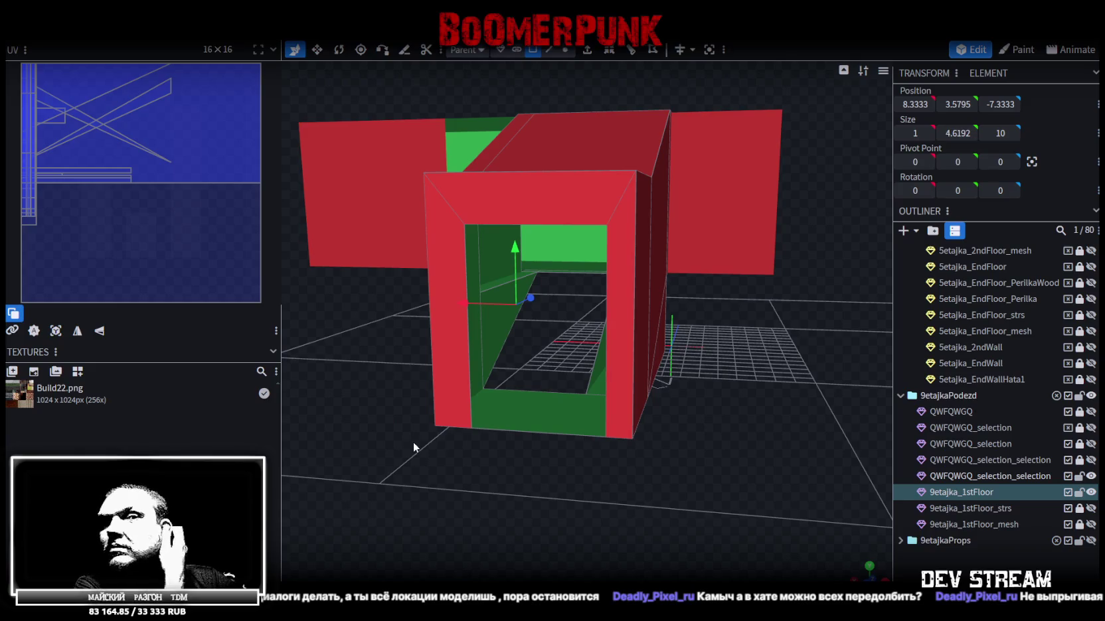
Step: Save the project as Build27.bbmodel and temporarily hide the large left wall
{"action": "key", "text": "ctrl+s"}
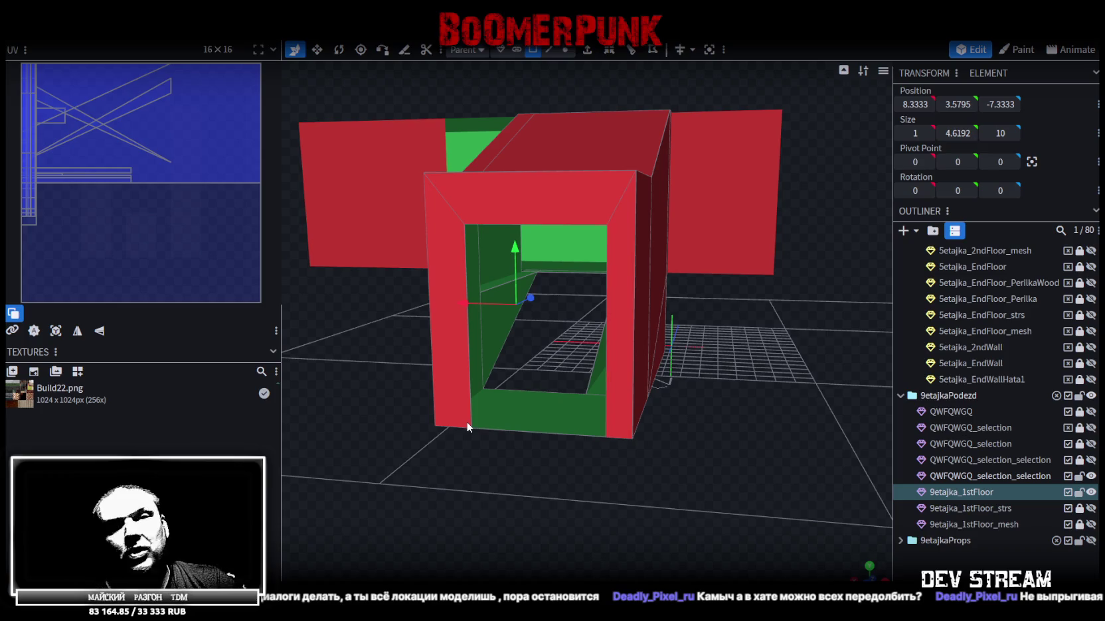
{"action": "mouse_move", "coordinate": [535, 411]}
{"action": "left_mouse_down"}
{"action": "mouse_move", "coordinate": [632, 469]}
{"action": "mouse_move", "coordinate": [741, 470]}
{"action": "mouse_move", "coordinate": [721, 504]}
{"action": "mouse_move", "coordinate": [670, 339]}
{"action": "left_mouse_up"}
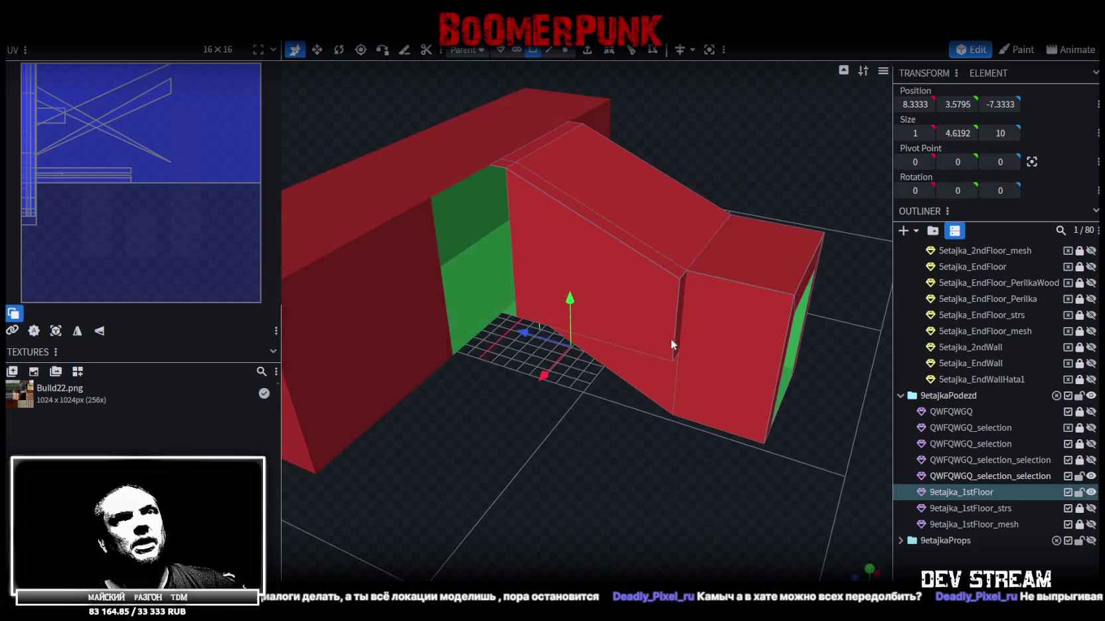
{"action": "left_click", "coordinate": [1091, 477]}
Step: Restore the walls' visibility and select the QWFQWGQ_selection_selection object
{"action": "left_click", "coordinate": [1092, 476]}
{"action": "left_click", "coordinate": [1092, 461]}
{"action": "left_click", "coordinate": [1093, 461]}
{"action": "left_click", "coordinate": [1092, 461]}
{"action": "left_click", "coordinate": [996, 461]}
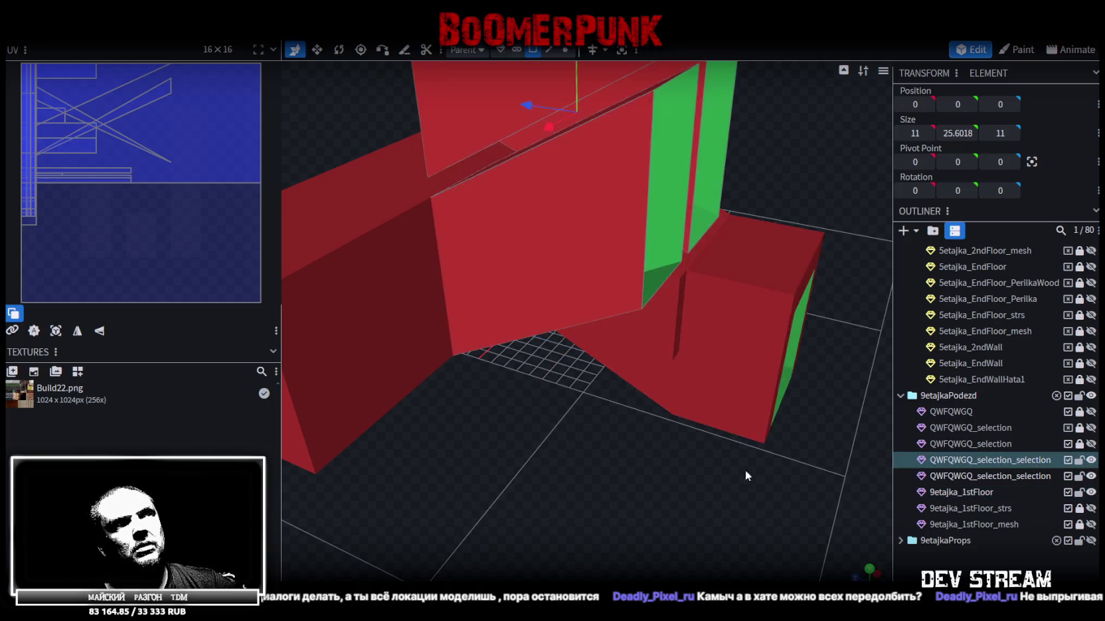
{"action": "left_click_drag", "start_coordinate": [745, 471], "coordinate": [615, 502]}
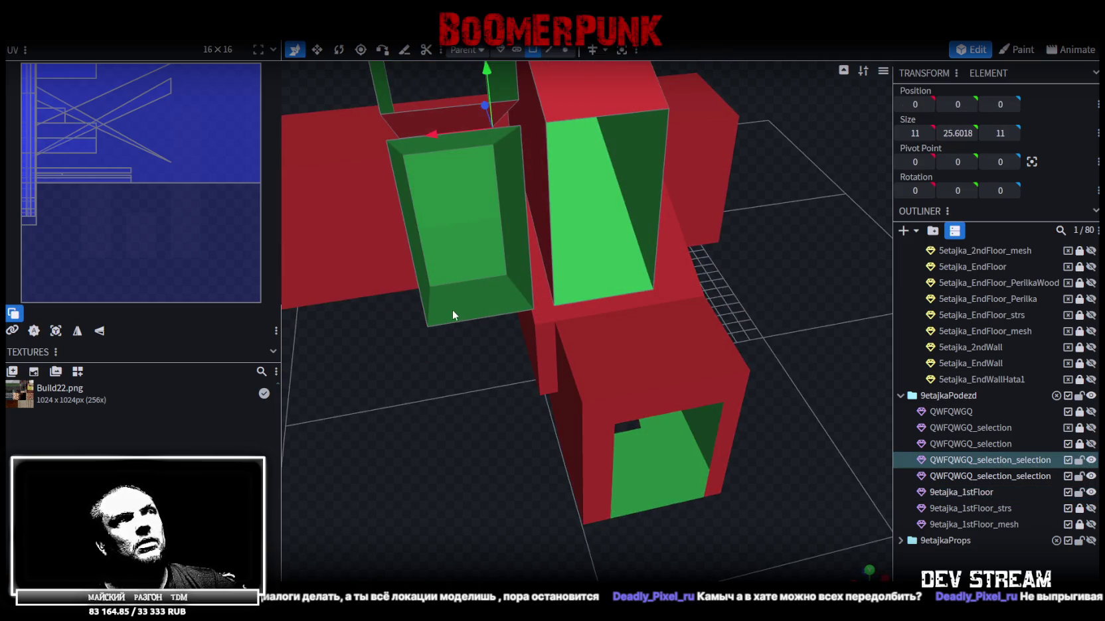
Step: Paste the green box's bottom face as a new object, then lock and hide the original
{"action": "left_click", "coordinate": [481, 312]}
{"action": "key", "text": "ctrl+c"}
{"action": "key", "text": "ctrl+v"}
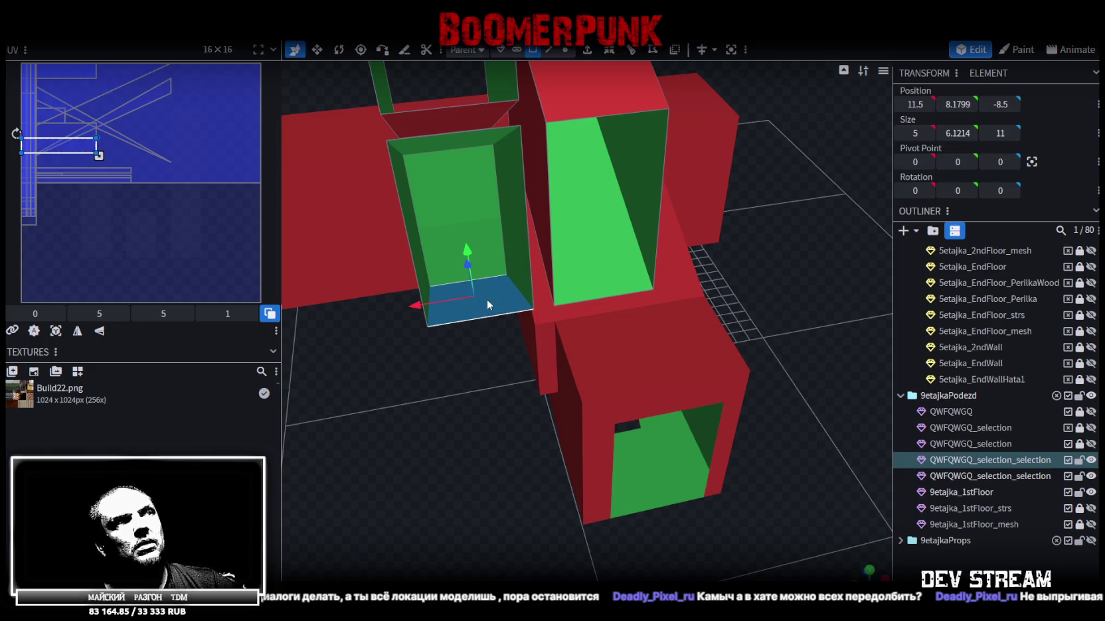
{"action": "right_click", "coordinate": [487, 299]}
{"action": "left_click", "coordinate": [532, 381]}
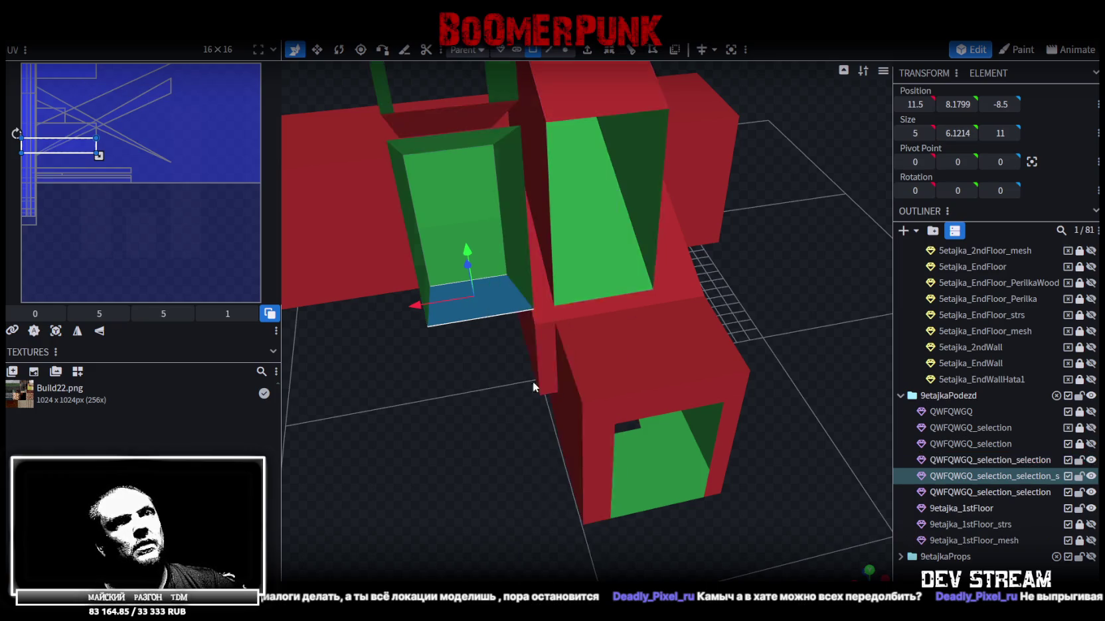
{"action": "left_click", "coordinate": [1081, 461]}
{"action": "left_click", "coordinate": [1091, 460]}
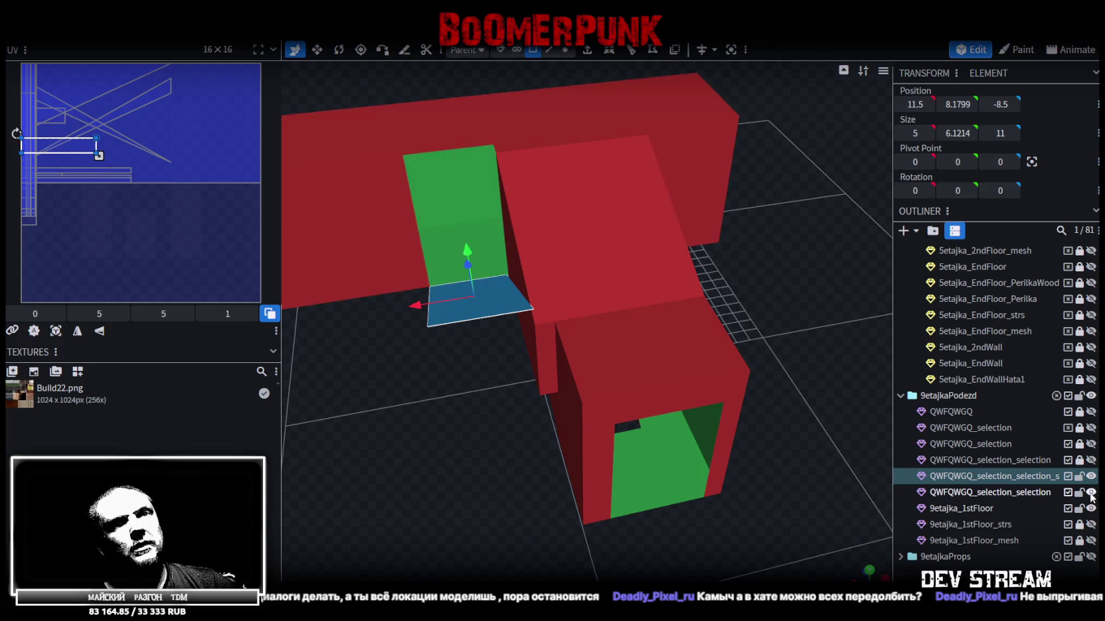
{"action": "mouse_move", "coordinate": [533, 455]}
{"action": "left_mouse_down"}
{"action": "mouse_move", "coordinate": [642, 414]}
{"action": "mouse_move", "coordinate": [514, 487]}
{"action": "mouse_move", "coordinate": [543, 454]}
{"action": "mouse_move", "coordinate": [582, 452]}
{"action": "mouse_move", "coordinate": [694, 489]}
{"action": "mouse_move", "coordinate": [673, 435]}
{"action": "mouse_move", "coordinate": [554, 463]}
{"action": "mouse_move", "coordinate": [633, 435]}
{"action": "mouse_move", "coordinate": [548, 464]}
{"action": "mouse_move", "coordinate": [588, 488]}
{"action": "mouse_move", "coordinate": [615, 443]}
{"action": "mouse_move", "coordinate": [640, 445]}
{"action": "mouse_move", "coordinate": [527, 468]}
{"action": "mouse_move", "coordinate": [410, 453]}
{"action": "mouse_move", "coordinate": [421, 440]}
{"action": "mouse_move", "coordinate": [539, 470]}
{"action": "mouse_move", "coordinate": [593, 501]}
{"action": "mouse_move", "coordinate": [636, 491]}
{"action": "mouse_move", "coordinate": [644, 465]}
{"action": "mouse_move", "coordinate": [628, 456]}
{"action": "left_mouse_up"}
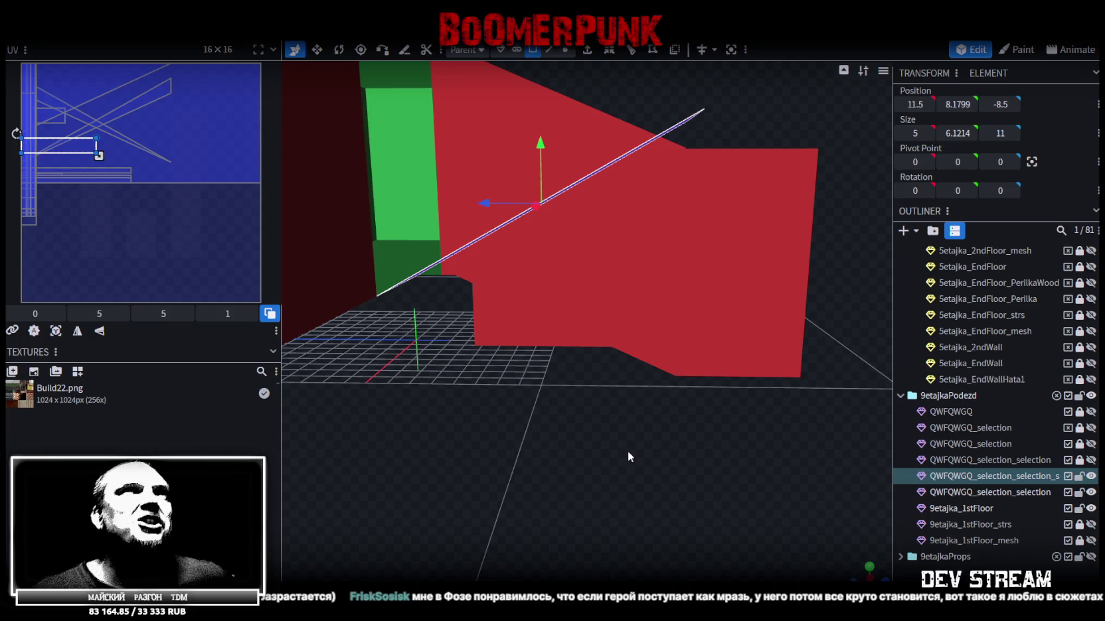
Step: Save Build27.bbmodel again and select the 9etajka_1stFloor mesh
{"action": "mouse_move", "coordinate": [628, 453]}
{"action": "left_mouse_down"}
{"action": "mouse_move", "coordinate": [533, 503]}
{"action": "mouse_move", "coordinate": [587, 443]}
{"action": "mouse_move", "coordinate": [553, 434]}
{"action": "mouse_move", "coordinate": [566, 393]}
{"action": "left_mouse_up"}
{"action": "key", "text": "ctrl+s"}
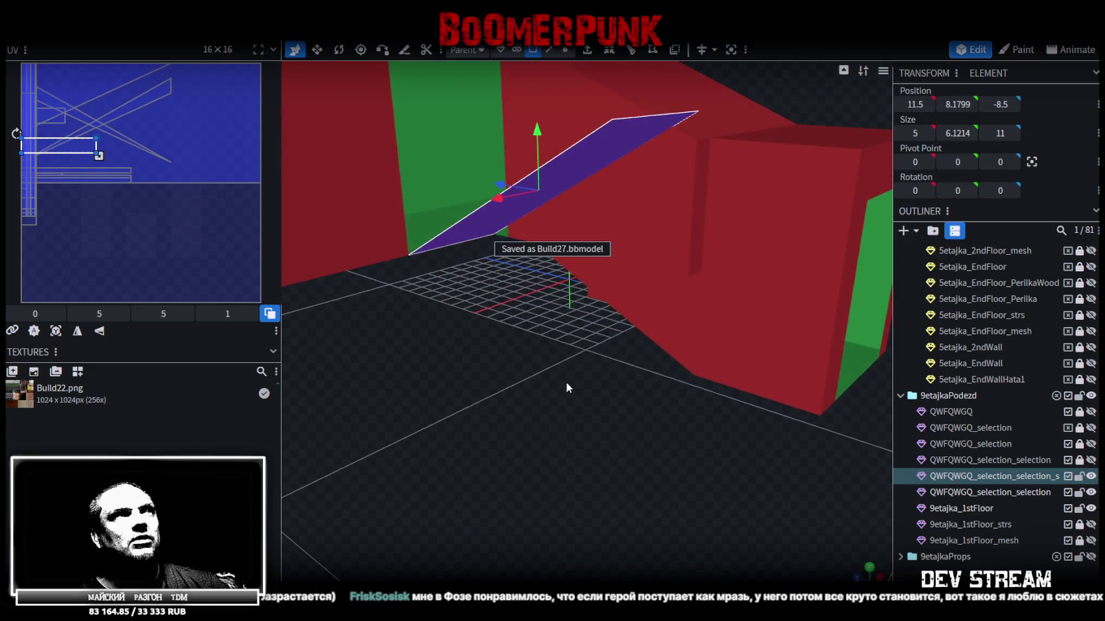
{"action": "mouse_move", "coordinate": [451, 347]}
{"action": "left_mouse_down"}
{"action": "mouse_move", "coordinate": [449, 383]}
{"action": "mouse_move", "coordinate": [466, 333]}
{"action": "mouse_move", "coordinate": [482, 365]}
{"action": "mouse_move", "coordinate": [510, 368]}
{"action": "mouse_move", "coordinate": [527, 317]}
{"action": "mouse_move", "coordinate": [443, 376]}
{"action": "mouse_move", "coordinate": [360, 387]}
{"action": "mouse_move", "coordinate": [369, 341]}
{"action": "mouse_move", "coordinate": [321, 311]}
{"action": "mouse_move", "coordinate": [515, 375]}
{"action": "mouse_move", "coordinate": [562, 377]}
{"action": "mouse_move", "coordinate": [558, 417]}
{"action": "left_mouse_up"}
{"action": "left_click", "coordinate": [587, 214]}
{"action": "mouse_move", "coordinate": [675, 360]}
{"action": "left_mouse_down"}
{"action": "mouse_move", "coordinate": [631, 454]}
{"action": "mouse_move", "coordinate": [615, 433]}
{"action": "mouse_move", "coordinate": [505, 432]}
{"action": "mouse_move", "coordinate": [630, 417]}
{"action": "mouse_move", "coordinate": [675, 432]}
{"action": "mouse_move", "coordinate": [673, 443]}
{"action": "mouse_move", "coordinate": [586, 464]}
{"action": "mouse_move", "coordinate": [564, 432]}
{"action": "mouse_move", "coordinate": [539, 434]}
{"action": "mouse_move", "coordinate": [622, 415]}
{"action": "mouse_move", "coordinate": [571, 443]}
{"action": "mouse_move", "coordinate": [607, 138]}
{"action": "left_mouse_up"}
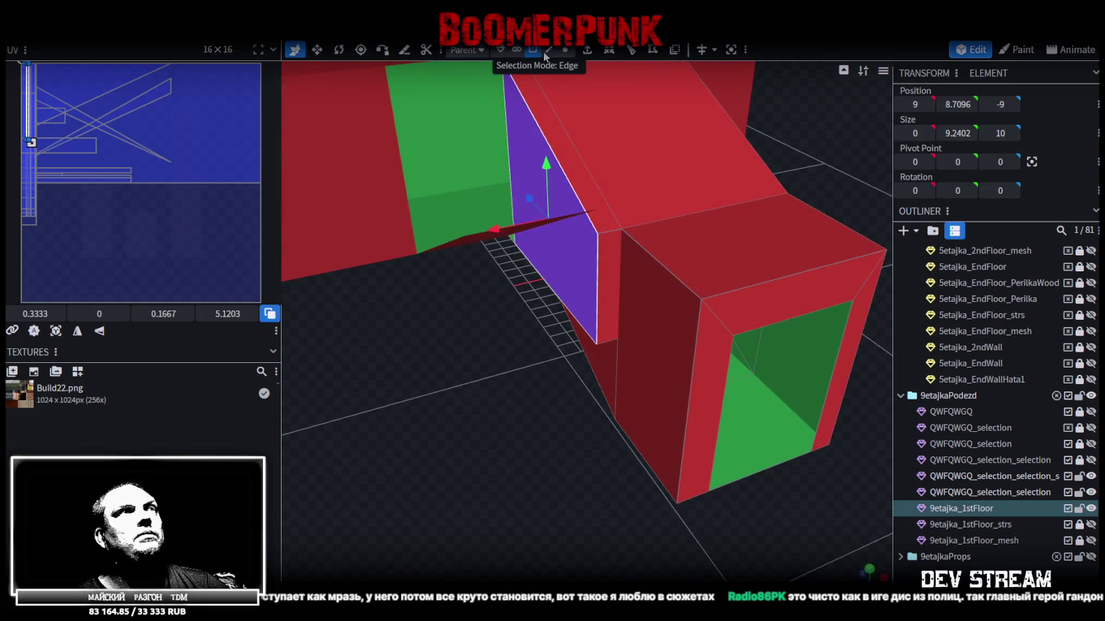
Step: Select the thin strip face to inspect it, then deselect it
{"action": "mouse_move", "coordinate": [563, 265]}
{"action": "left_mouse_down"}
{"action": "mouse_move", "coordinate": [516, 410]}
{"action": "mouse_move", "coordinate": [526, 396]}
{"action": "mouse_move", "coordinate": [551, 447]}
{"action": "mouse_move", "coordinate": [522, 449]}
{"action": "mouse_move", "coordinate": [522, 459]}
{"action": "mouse_move", "coordinate": [498, 437]}
{"action": "mouse_move", "coordinate": [463, 440]}
{"action": "left_mouse_up"}
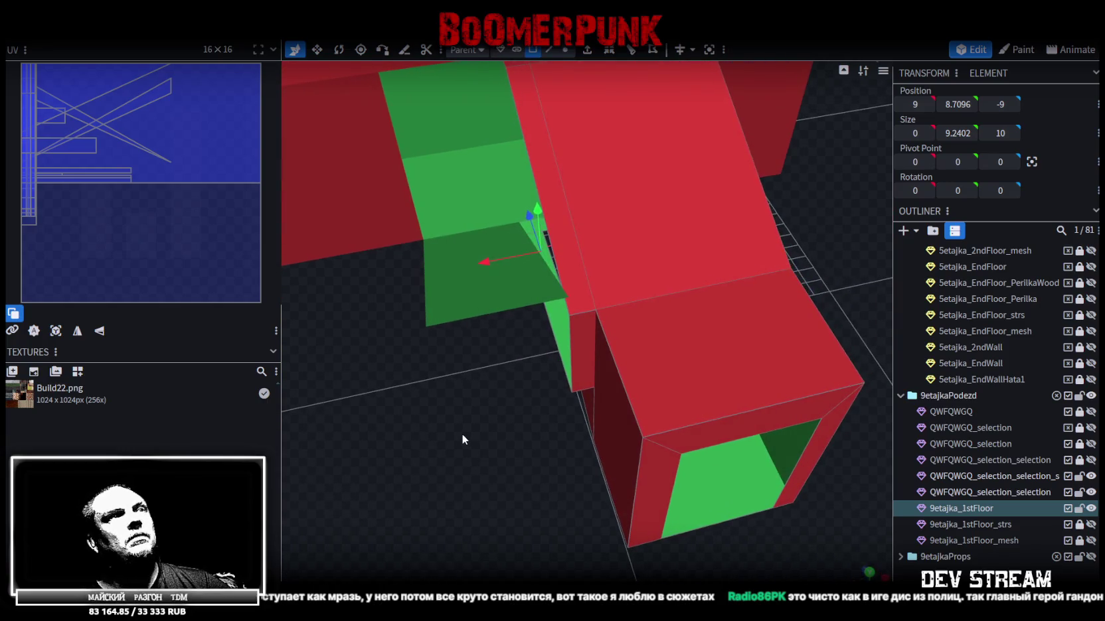
{"action": "mouse_move", "coordinate": [511, 412]}
{"action": "left_mouse_down"}
{"action": "mouse_move", "coordinate": [491, 397]}
{"action": "mouse_move", "coordinate": [507, 397]}
{"action": "mouse_move", "coordinate": [580, 237]}
{"action": "left_mouse_up"}
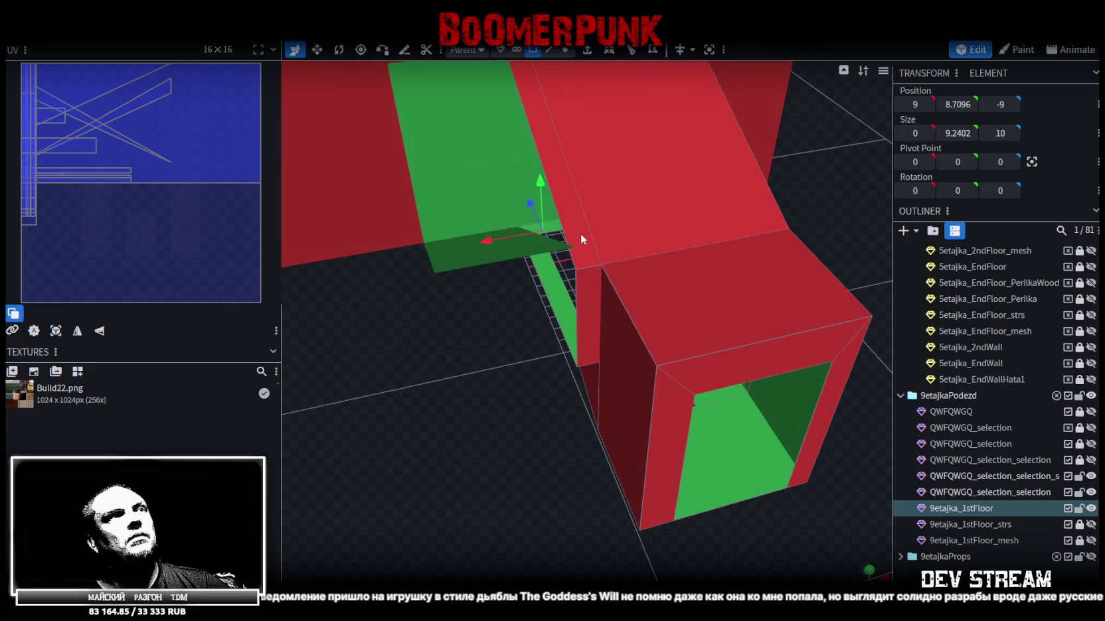
{"action": "left_click", "coordinate": [581, 238]}
{"action": "mouse_move", "coordinate": [492, 373]}
{"action": "left_mouse_down"}
{"action": "mouse_move", "coordinate": [545, 423]}
{"action": "mouse_move", "coordinate": [502, 186]}
{"action": "left_mouse_up"}
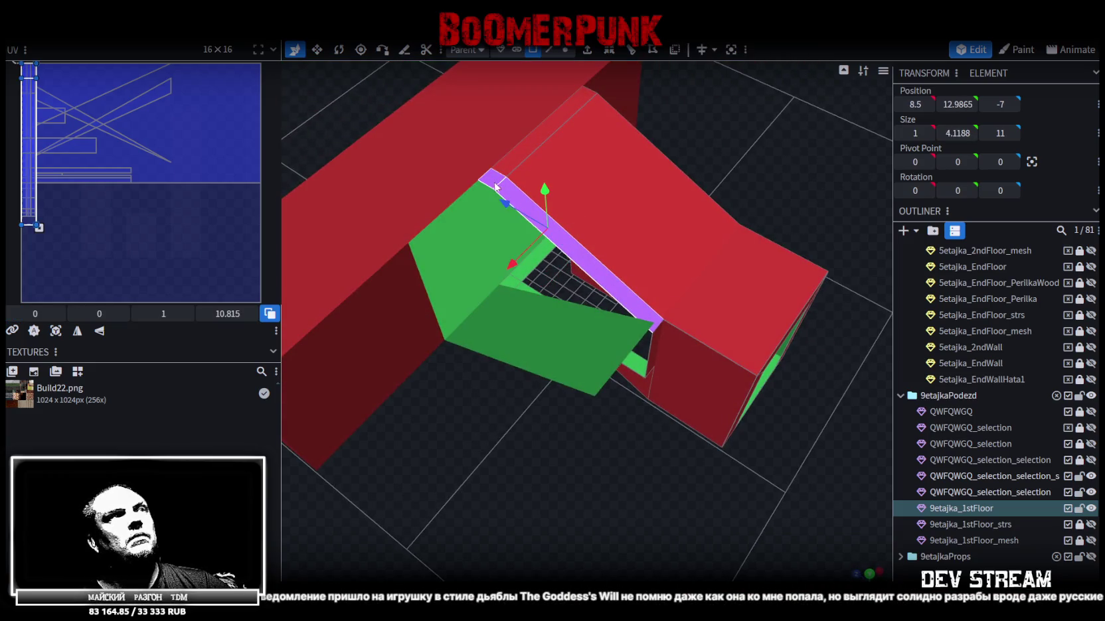
{"action": "left_click_drag", "start_coordinate": [593, 467], "coordinate": [628, 438]}
{"action": "mouse_move", "coordinate": [682, 468]}
{"action": "left_mouse_down"}
{"action": "mouse_move", "coordinate": [614, 514]}
{"action": "mouse_move", "coordinate": [550, 505]}
{"action": "mouse_move", "coordinate": [564, 505]}
{"action": "mouse_move", "coordinate": [553, 489]}
{"action": "mouse_move", "coordinate": [667, 520]}
{"action": "mouse_move", "coordinate": [624, 470]}
{"action": "mouse_move", "coordinate": [509, 480]}
{"action": "left_mouse_up"}
{"action": "left_click", "coordinate": [531, 495]}
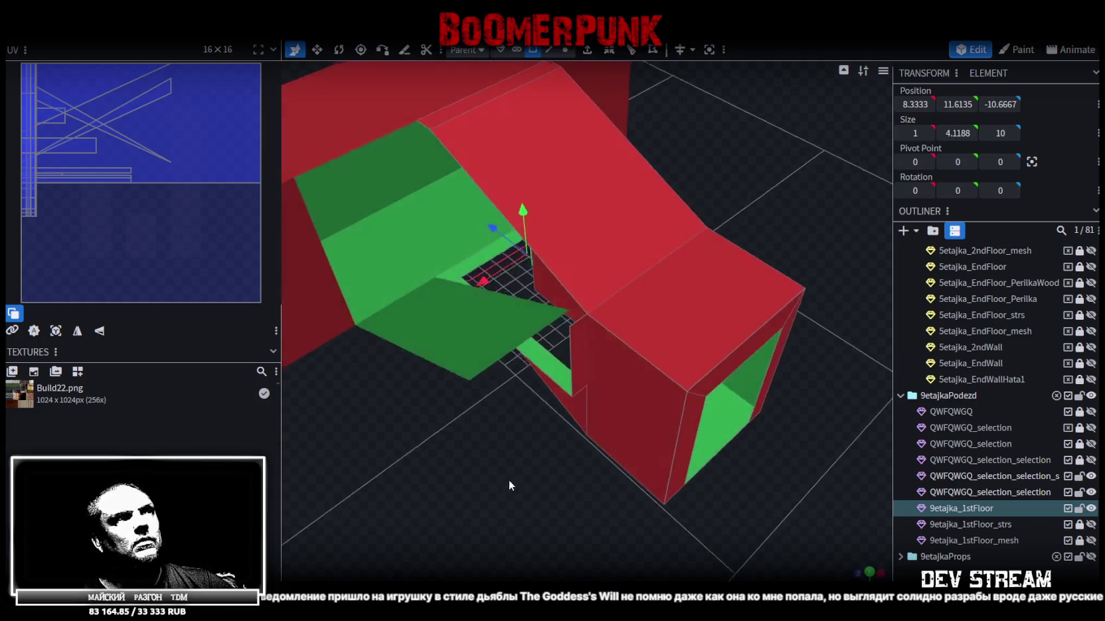
Step: Tilt the copied floor face into a slope by dragging one of its edges
{"action": "left_click", "coordinate": [458, 324]}
{"action": "left_click", "coordinate": [550, 50]}
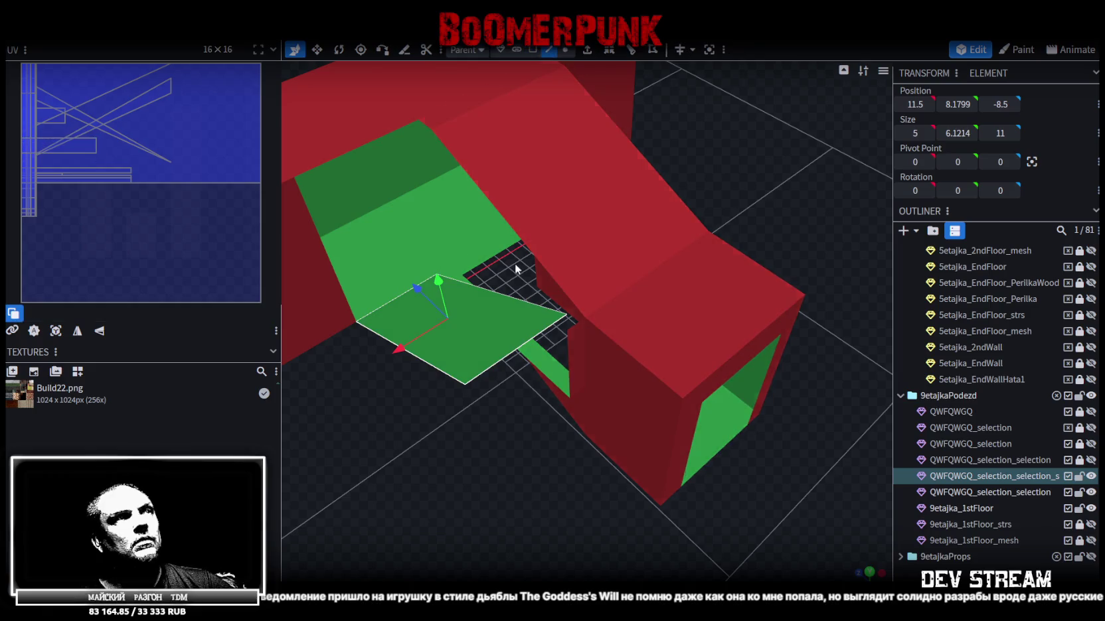
{"action": "left_click", "coordinate": [512, 297]}
{"action": "mouse_move", "coordinate": [511, 298]}
{"action": "middle_mouse_down"}
{"action": "mouse_move", "coordinate": [522, 342]}
{"action": "mouse_move", "coordinate": [546, 333]}
{"action": "middle_mouse_up"}
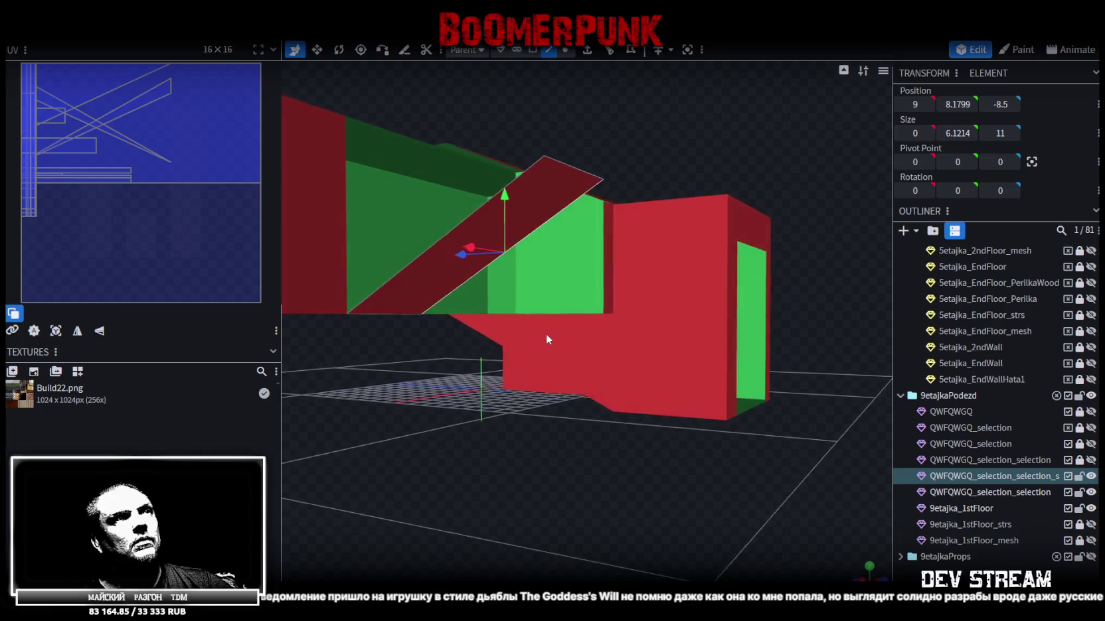
Step: Extrude the ramp edge downward along Y- into a red side wall
{"action": "left_click", "coordinate": [587, 50]}
{"action": "left_click", "coordinate": [606, 574]}
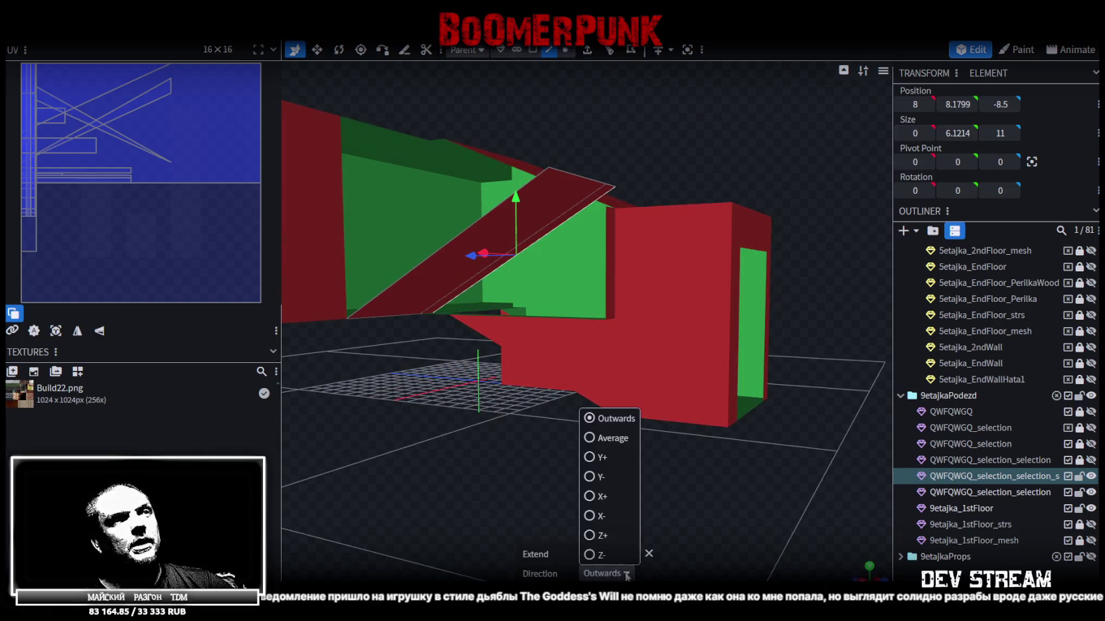
{"action": "left_click", "coordinate": [596, 487]}
{"action": "left_click_drag", "start_coordinate": [503, 222], "coordinate": [492, 334]}
Step: Raise the wall's bottom edge into a triangle with Auto Fix merge, then select the leftover face
{"action": "left_click", "coordinate": [393, 310]}
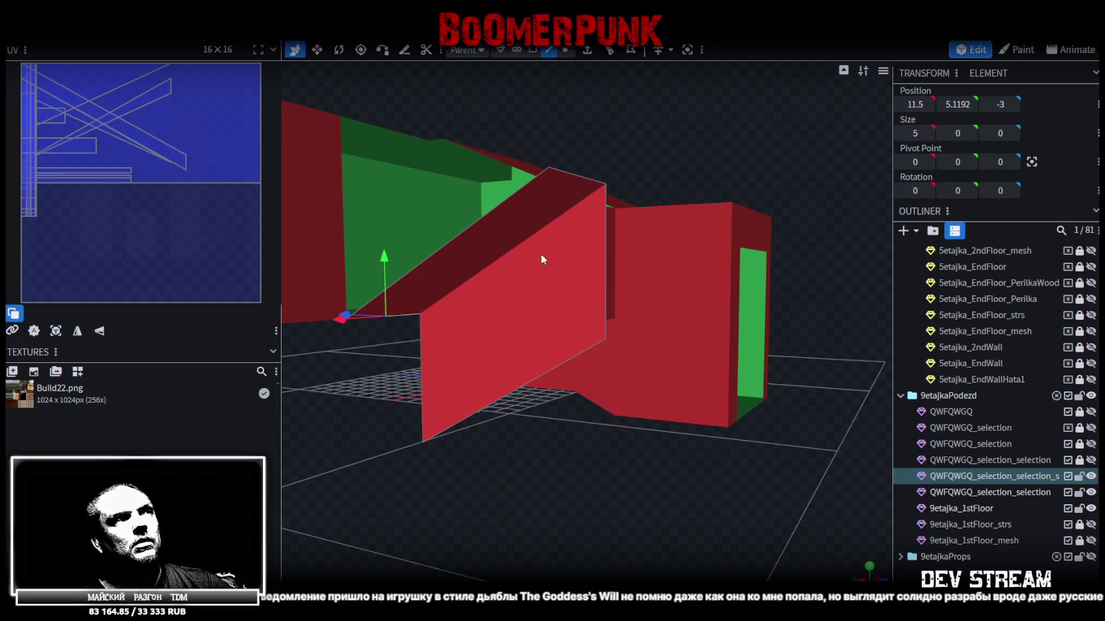
{"action": "left_click", "coordinate": [487, 403]}
{"action": "left_click_drag", "start_coordinate": [946, 104], "coordinate": [768, 331]}
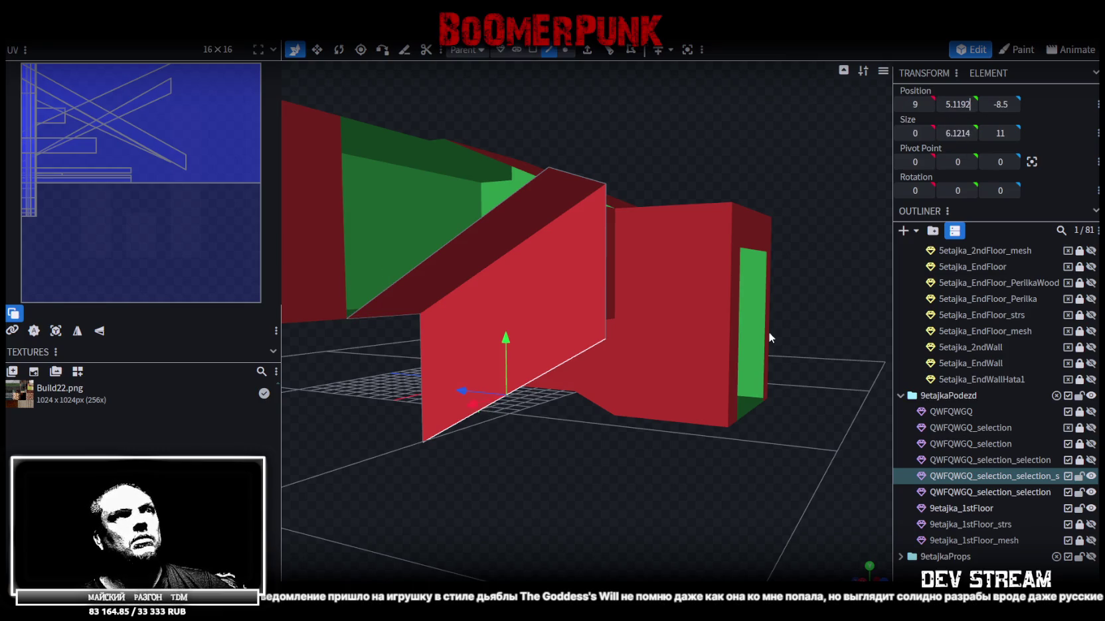
{"action": "left_click", "coordinate": [569, 160]}
{"action": "mouse_move", "coordinate": [605, 224]}
{"action": "middle_mouse_down"}
{"action": "mouse_move", "coordinate": [422, 429]}
{"action": "mouse_move", "coordinate": [502, 420]}
{"action": "mouse_move", "coordinate": [536, 445]}
{"action": "mouse_move", "coordinate": [503, 458]}
{"action": "mouse_move", "coordinate": [499, 446]}
{"action": "mouse_move", "coordinate": [592, 459]}
{"action": "mouse_move", "coordinate": [612, 442]}
{"action": "mouse_move", "coordinate": [597, 417]}
{"action": "mouse_move", "coordinate": [459, 426]}
{"action": "mouse_move", "coordinate": [460, 447]}
{"action": "mouse_move", "coordinate": [517, 460]}
{"action": "mouse_move", "coordinate": [445, 474]}
{"action": "mouse_move", "coordinate": [543, 294]}
{"action": "middle_mouse_up"}
{"action": "left_click", "coordinate": [534, 55]}
{"action": "left_click", "coordinate": [497, 316]}
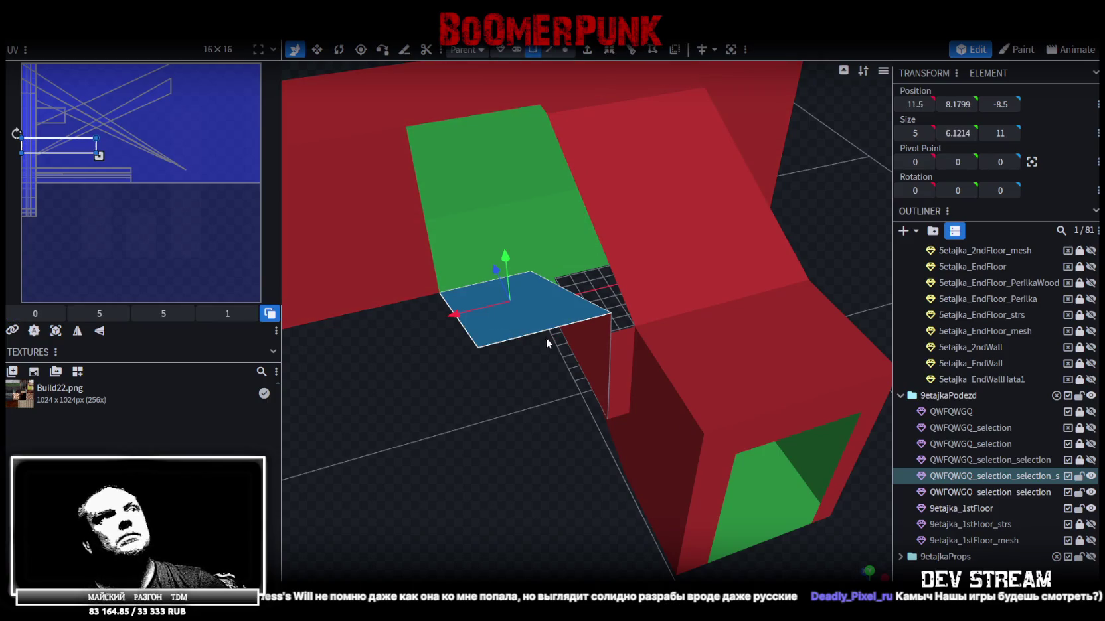
Step: Delete the leftover flat face and check the faces along the floor strip
{"action": "key", "text": "Delete"}
{"action": "mouse_move", "coordinate": [487, 468]}
{"action": "middle_mouse_down"}
{"action": "mouse_move", "coordinate": [465, 502]}
{"action": "mouse_move", "coordinate": [596, 541]}
{"action": "mouse_move", "coordinate": [434, 374]}
{"action": "middle_mouse_up"}
{"action": "left_click", "coordinate": [434, 342]}
{"action": "left_click", "coordinate": [434, 344]}
{"action": "mouse_move", "coordinate": [472, 504]}
{"action": "middle_mouse_down"}
{"action": "mouse_move", "coordinate": [480, 365]}
{"action": "mouse_move", "coordinate": [449, 265]}
{"action": "mouse_move", "coordinate": [364, 279]}
{"action": "mouse_move", "coordinate": [562, 330]}
{"action": "middle_mouse_up"}
{"action": "left_click", "coordinate": [562, 330], "text": "shift"}
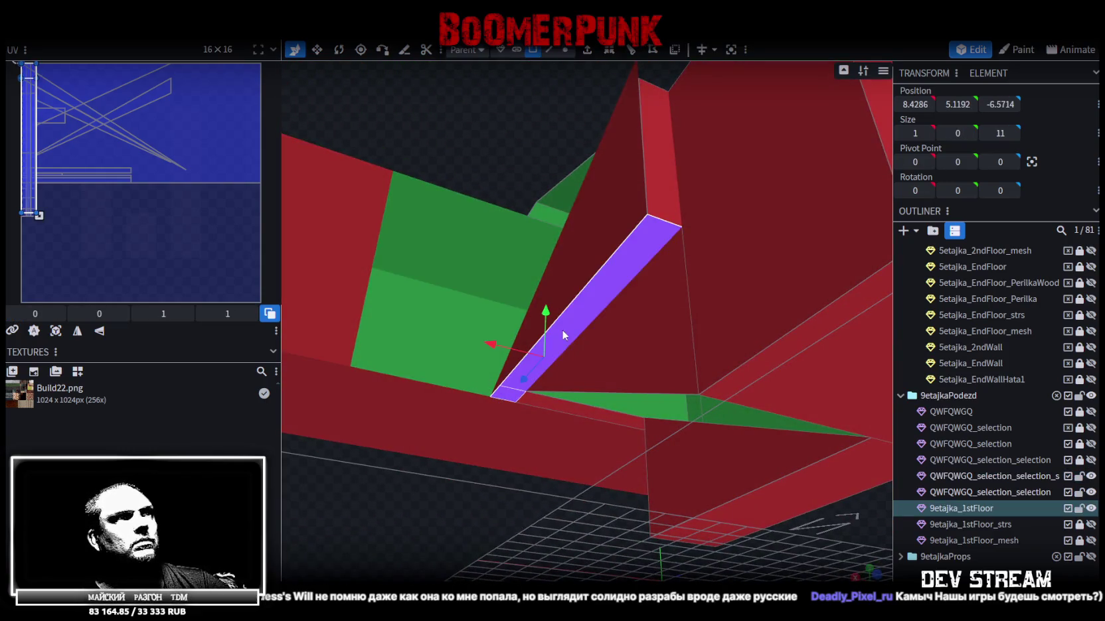
{"action": "scroll", "coordinate": [497, 518], "scroll_direction": "up", "scroll_amount": 1}
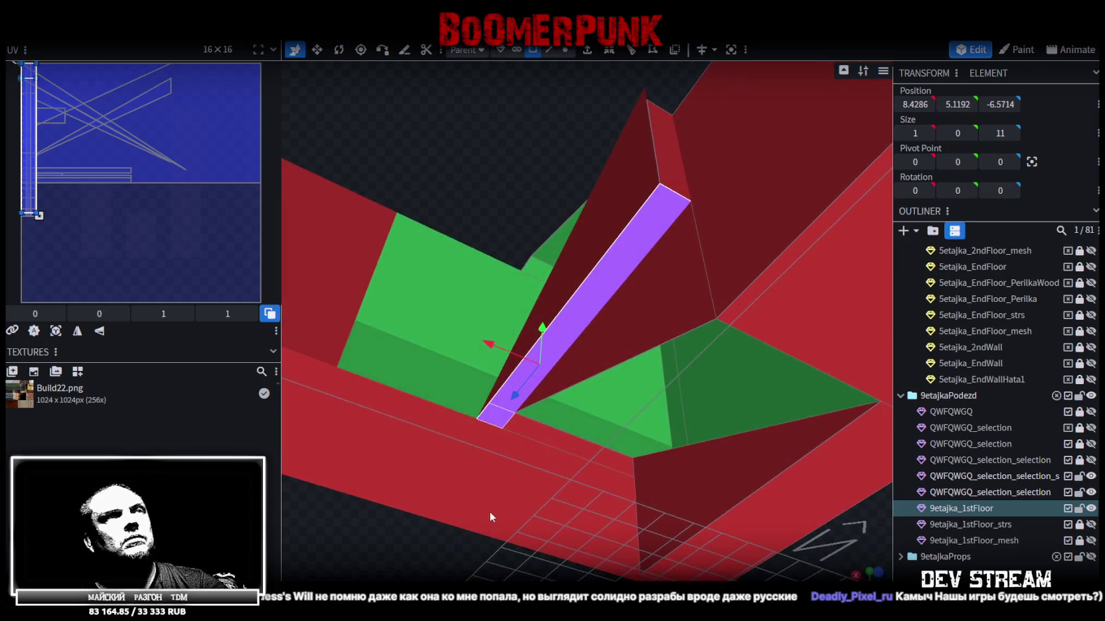
{"action": "left_click", "coordinate": [608, 317]}
Step: Extrude the ramp's side edge one unit along X- and save the model
{"action": "left_click", "coordinate": [549, 50]}
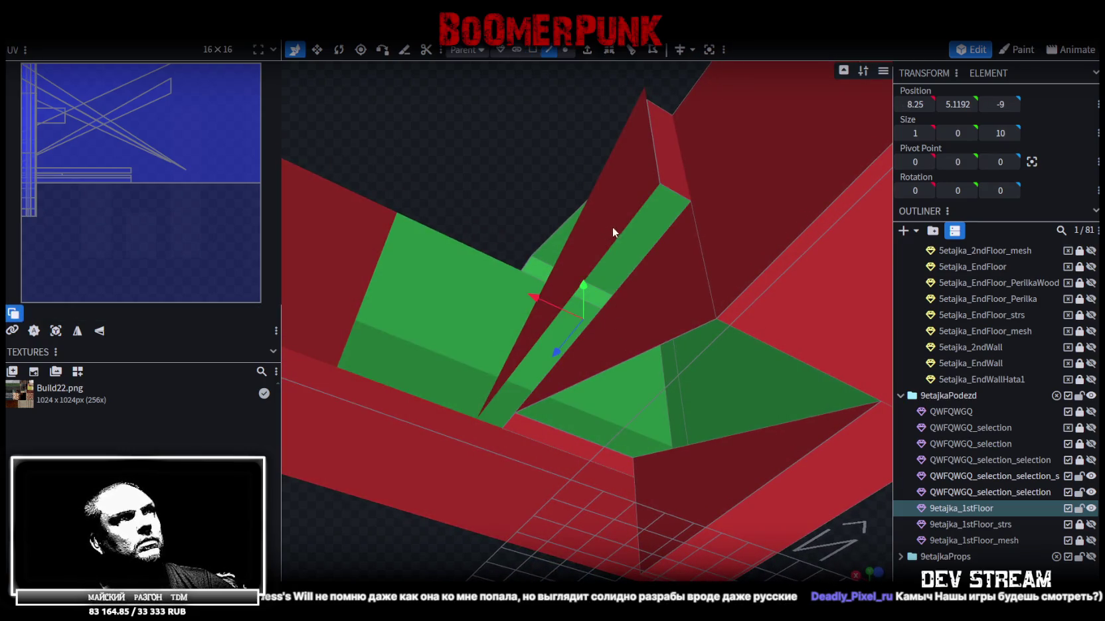
{"action": "left_click", "coordinate": [619, 229]}
{"action": "left_click", "coordinate": [621, 233]}
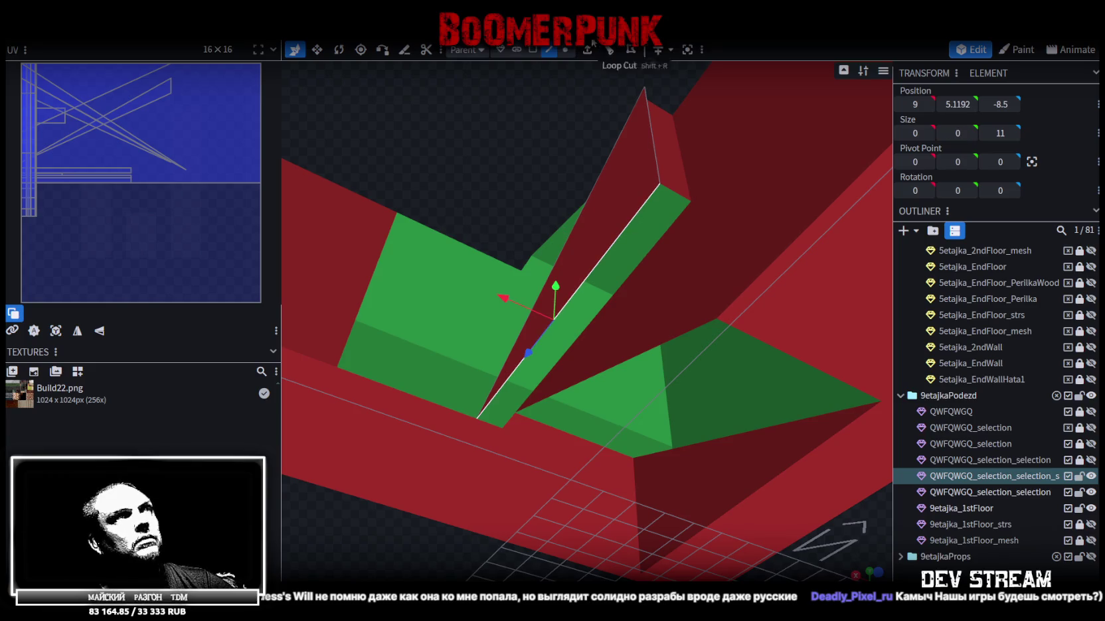
{"action": "left_click", "coordinate": [588, 51]}
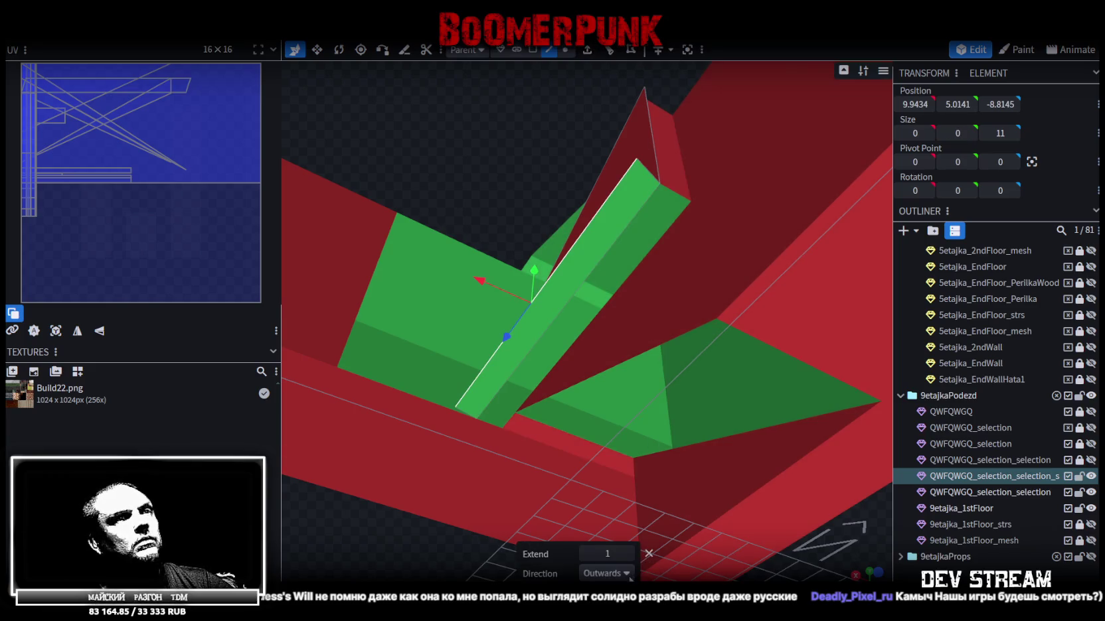
{"action": "left_click", "coordinate": [607, 573]}
{"action": "left_click", "coordinate": [593, 515]}
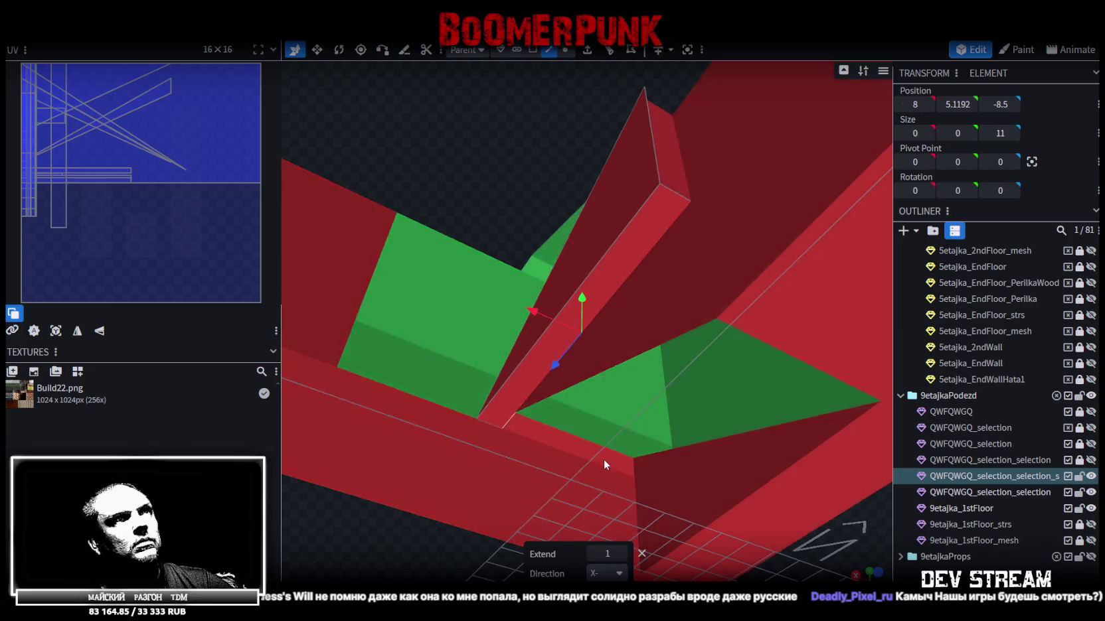
{"action": "left_click_drag", "start_coordinate": [601, 478], "coordinate": [508, 332]}
{"action": "mouse_move", "coordinate": [512, 179]}
{"action": "left_mouse_down"}
{"action": "mouse_move", "coordinate": [524, 416]}
{"action": "mouse_move", "coordinate": [590, 428]}
{"action": "left_mouse_up"}
{"action": "key", "text": "ctrl+s"}
{"action": "mouse_move", "coordinate": [681, 480]}
{"action": "left_mouse_down"}
{"action": "mouse_move", "coordinate": [505, 366]}
{"action": "mouse_move", "coordinate": [480, 331]}
{"action": "mouse_move", "coordinate": [468, 344]}
{"action": "mouse_move", "coordinate": [535, 445]}
{"action": "mouse_move", "coordinate": [785, 454]}
{"action": "mouse_move", "coordinate": [822, 508]}
{"action": "mouse_move", "coordinate": [731, 375]}
{"action": "mouse_move", "coordinate": [574, 327]}
{"action": "mouse_move", "coordinate": [630, 255]}
{"action": "mouse_move", "coordinate": [596, 327]}
{"action": "mouse_move", "coordinate": [601, 183]}
{"action": "mouse_move", "coordinate": [630, 449]}
{"action": "mouse_move", "coordinate": [598, 497]}
{"action": "mouse_move", "coordinate": [627, 483]}
{"action": "mouse_move", "coordinate": [544, 438]}
{"action": "mouse_move", "coordinate": [568, 421]}
{"action": "mouse_move", "coordinate": [541, 421]}
{"action": "mouse_move", "coordinate": [541, 450]}
{"action": "mouse_move", "coordinate": [613, 382]}
{"action": "mouse_move", "coordinate": [551, 403]}
{"action": "left_mouse_up"}
Step: Select the 9etajka_1stFloor mesh, save Build27.bbmodel, and zoom in on the ramp
{"action": "left_click", "coordinate": [595, 327]}
{"action": "key", "text": "ctrl+s"}
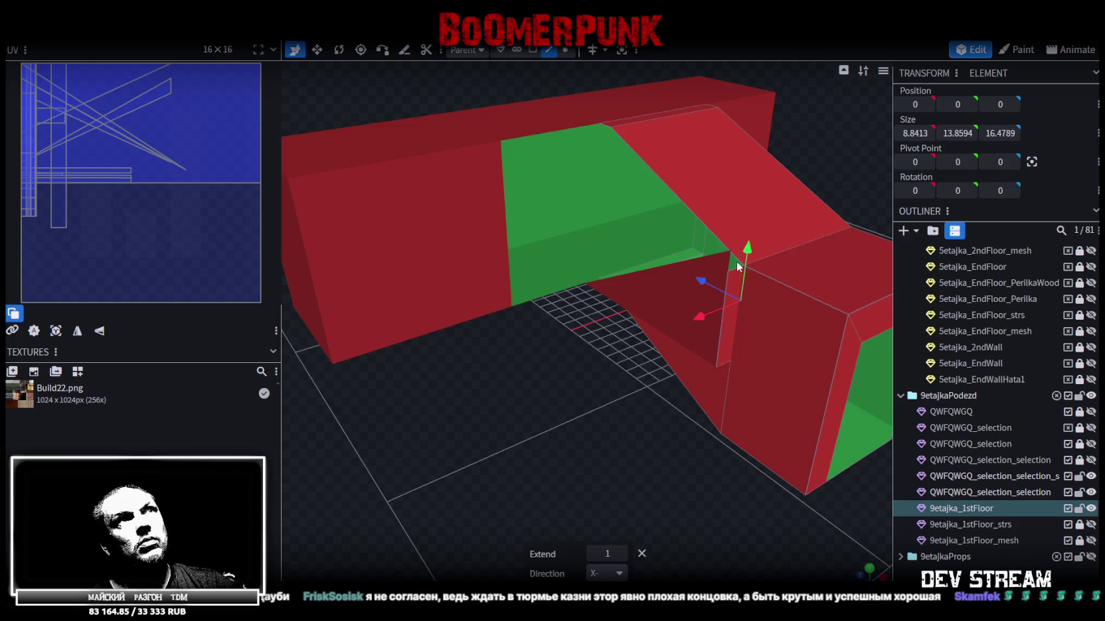
{"action": "scroll", "coordinate": [681, 306], "scroll_direction": "down", "scroll_amount": 4}
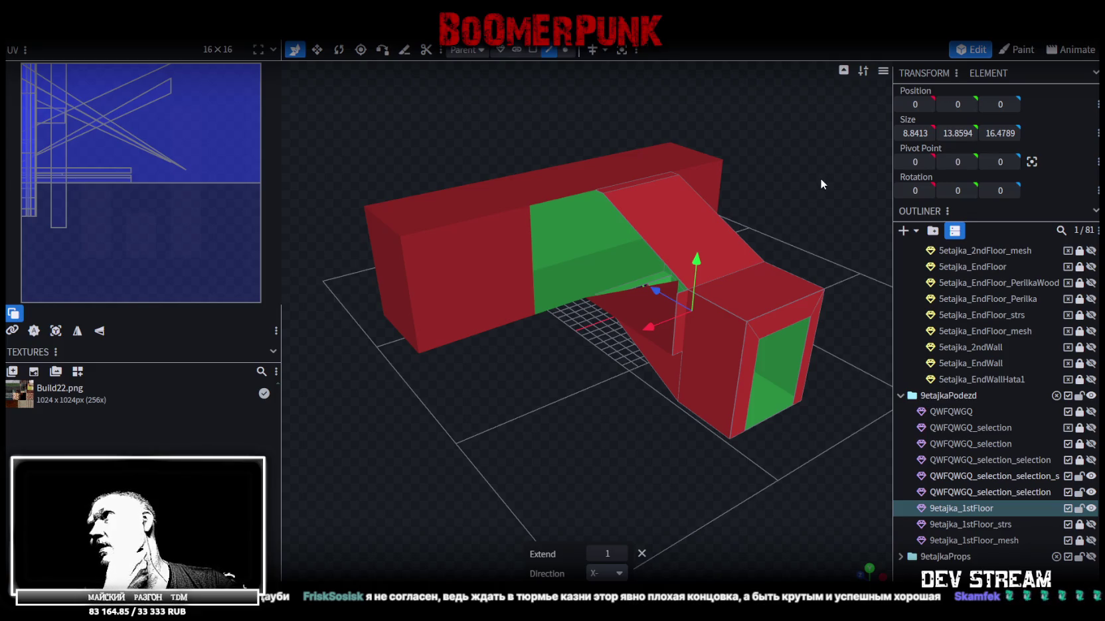
{"action": "scroll", "coordinate": [632, 405], "scroll_direction": "up", "scroll_amount": 5}
{"action": "mouse_move", "coordinate": [632, 405]}
{"action": "left_mouse_down"}
{"action": "mouse_move", "coordinate": [491, 446]}
{"action": "mouse_move", "coordinate": [597, 391]}
{"action": "mouse_move", "coordinate": [611, 413]}
{"action": "mouse_move", "coordinate": [596, 409]}
{"action": "left_mouse_up"}
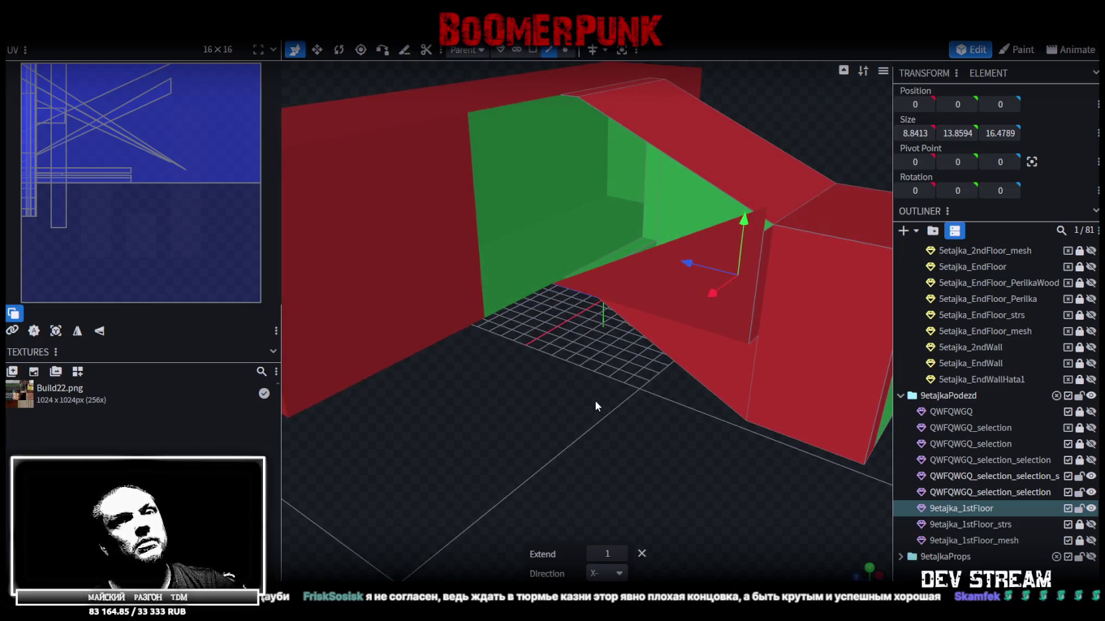
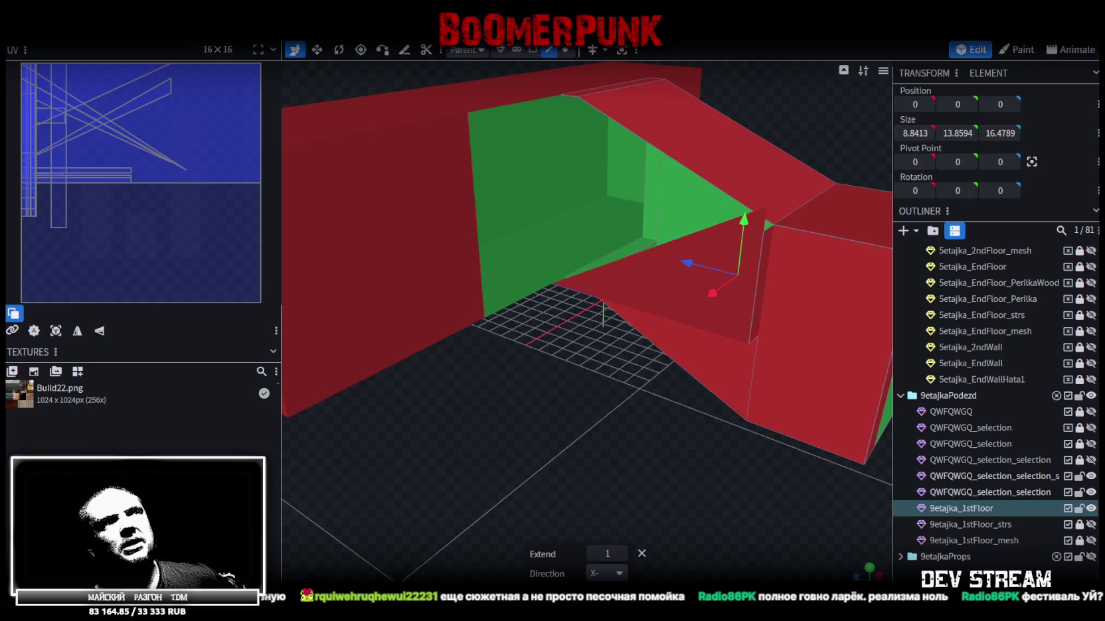
Step: Select another stairwell piece of the 9etajkaPodezd entrance group
{"action": "mouse_move", "coordinate": [670, 443]}
{"action": "left_mouse_down"}
{"action": "mouse_move", "coordinate": [507, 400]}
{"action": "mouse_move", "coordinate": [486, 424]}
{"action": "mouse_move", "coordinate": [489, 473]}
{"action": "mouse_move", "coordinate": [555, 520]}
{"action": "mouse_move", "coordinate": [573, 471]}
{"action": "mouse_move", "coordinate": [563, 417]}
{"action": "mouse_move", "coordinate": [506, 394]}
{"action": "mouse_move", "coordinate": [678, 469]}
{"action": "mouse_move", "coordinate": [766, 477]}
{"action": "mouse_move", "coordinate": [759, 502]}
{"action": "mouse_move", "coordinate": [584, 474]}
{"action": "mouse_move", "coordinate": [574, 426]}
{"action": "mouse_move", "coordinate": [555, 409]}
{"action": "mouse_move", "coordinate": [734, 533]}
{"action": "mouse_move", "coordinate": [782, 484]}
{"action": "mouse_move", "coordinate": [809, 526]}
{"action": "mouse_move", "coordinate": [609, 437]}
{"action": "mouse_move", "coordinate": [694, 418]}
{"action": "mouse_move", "coordinate": [701, 389]}
{"action": "mouse_move", "coordinate": [670, 406]}
{"action": "mouse_move", "coordinate": [642, 446]}
{"action": "mouse_move", "coordinate": [610, 457]}
{"action": "mouse_move", "coordinate": [604, 440]}
{"action": "left_mouse_up"}
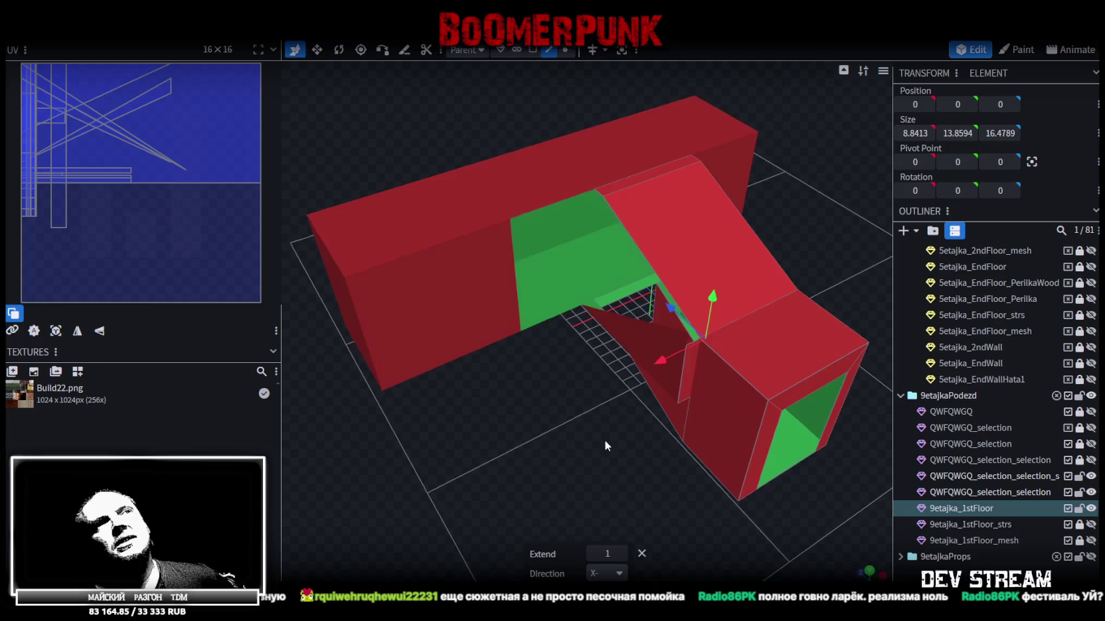
{"action": "scroll", "coordinate": [602, 445], "scroll_direction": "up", "scroll_amount": 2}
{"action": "scroll", "coordinate": [566, 461], "scroll_direction": "up", "scroll_amount": 3}
{"action": "scroll", "coordinate": [588, 440], "scroll_direction": "down", "scroll_amount": 3}
{"action": "scroll", "coordinate": [591, 438], "scroll_direction": "down", "scroll_amount": 2}
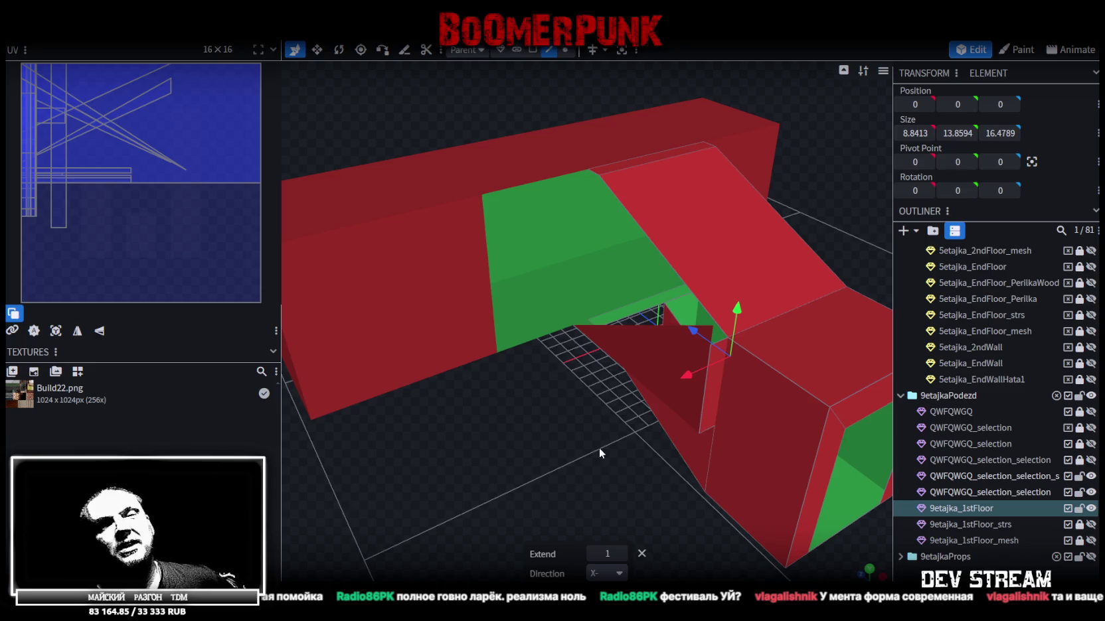
{"action": "mouse_move", "coordinate": [599, 447]}
{"action": "left_mouse_down"}
{"action": "mouse_move", "coordinate": [569, 451]}
{"action": "mouse_move", "coordinate": [642, 409]}
{"action": "left_mouse_up"}
{"action": "left_click", "coordinate": [635, 359]}
{"action": "mouse_move", "coordinate": [644, 365]}
{"action": "left_mouse_down"}
{"action": "mouse_move", "coordinate": [583, 398]}
{"action": "mouse_move", "coordinate": [553, 371]}
{"action": "left_mouse_up"}
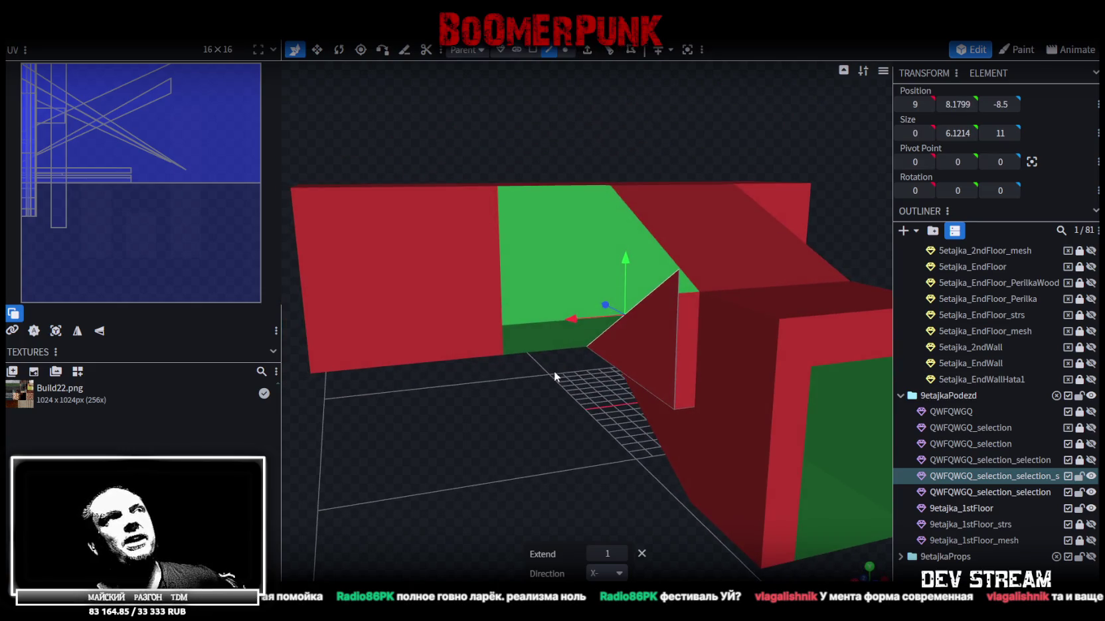
Step: Flatten the piece to zero height at Y 5.1192 and inspect the stairwell opening
{"action": "key", "text": "ctrl+z"}
{"action": "mouse_move", "coordinate": [525, 366]}
{"action": "left_mouse_down"}
{"action": "mouse_move", "coordinate": [477, 483]}
{"action": "mouse_move", "coordinate": [464, 490]}
{"action": "mouse_move", "coordinate": [521, 428]}
{"action": "mouse_move", "coordinate": [559, 467]}
{"action": "left_mouse_up"}
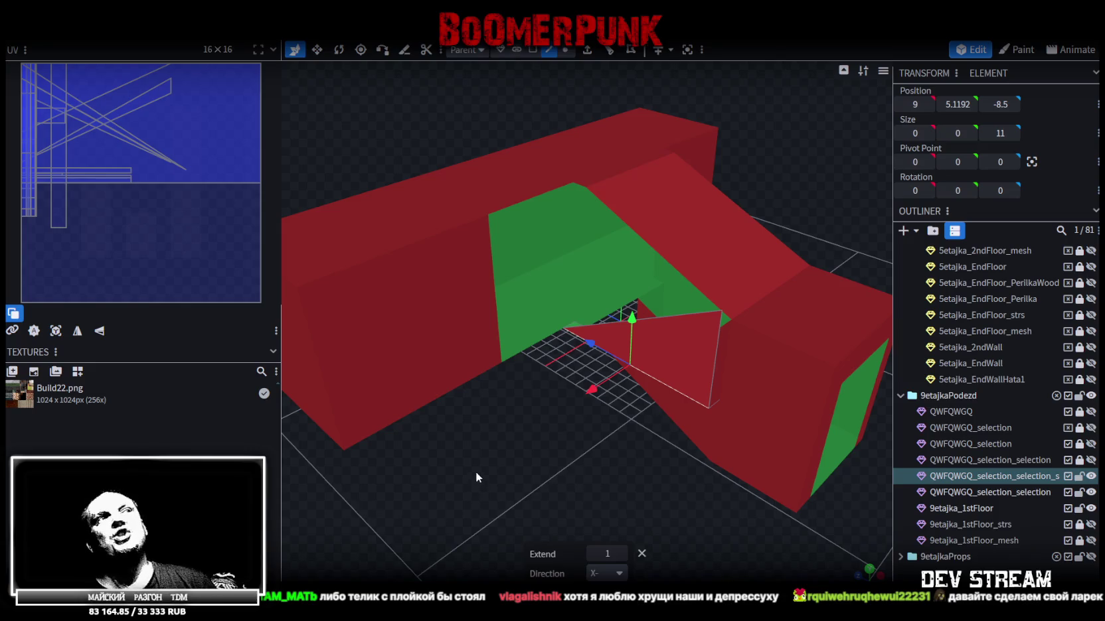
{"action": "mouse_move", "coordinate": [470, 452]}
{"action": "left_mouse_down"}
{"action": "mouse_move", "coordinate": [514, 455]}
{"action": "mouse_move", "coordinate": [454, 475]}
{"action": "mouse_move", "coordinate": [544, 475]}
{"action": "mouse_move", "coordinate": [540, 490]}
{"action": "mouse_move", "coordinate": [571, 452]}
{"action": "left_mouse_up"}
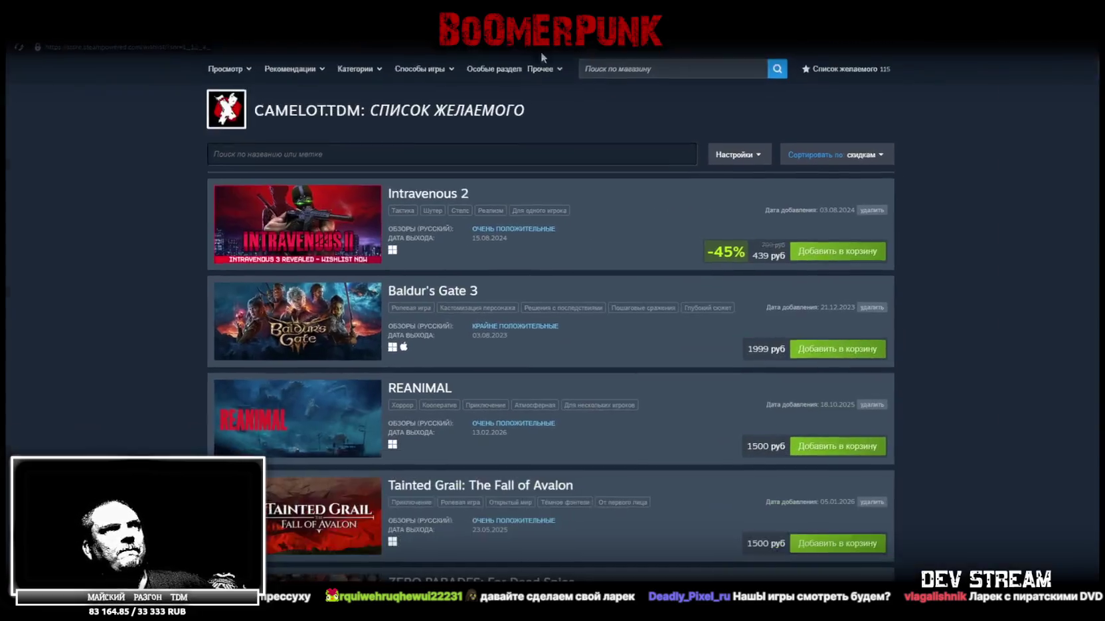
{"action": "scroll", "coordinate": [583, 341], "scroll_direction": "down", "scroll_amount": 1}
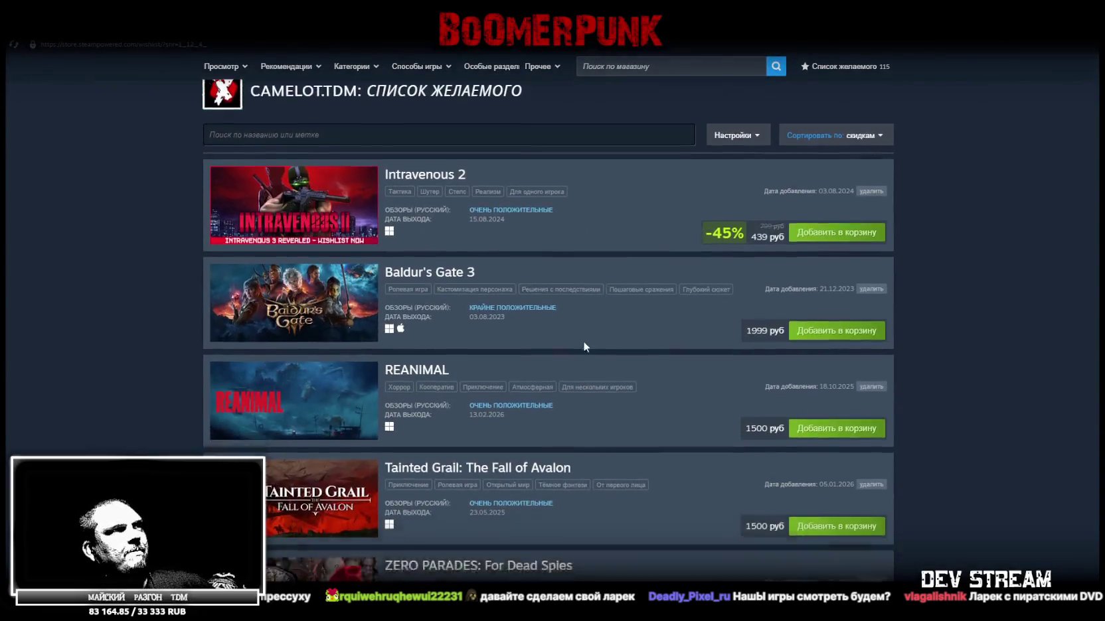
Step: Scroll the Steam wishlist down to early-2025 entries like Ларек на улице Ленина (added 22.01.2025)
{"action": "scroll", "coordinate": [565, 317], "scroll_direction": "down", "scroll_amount": 4}
{"action": "scroll", "coordinate": [565, 316], "scroll_direction": "down", "scroll_amount": 5}
{"action": "scroll", "coordinate": [564, 315], "scroll_direction": "down", "scroll_amount": 5}
{"action": "scroll", "coordinate": [565, 319], "scroll_direction": "down", "scroll_amount": 5}
{"action": "scroll", "coordinate": [566, 320], "scroll_direction": "down", "scroll_amount": 5}
{"action": "scroll", "coordinate": [565, 321], "scroll_direction": "down", "scroll_amount": 5}
{"action": "scroll", "coordinate": [564, 321], "scroll_direction": "down", "scroll_amount": 5}
{"action": "scroll", "coordinate": [564, 320], "scroll_direction": "down", "scroll_amount": 4}
{"action": "scroll", "coordinate": [565, 321], "scroll_direction": "down", "scroll_amount": 5}
{"action": "scroll", "coordinate": [565, 321], "scroll_direction": "down", "scroll_amount": 4}
{"action": "scroll", "coordinate": [563, 319], "scroll_direction": "down", "scroll_amount": 2}
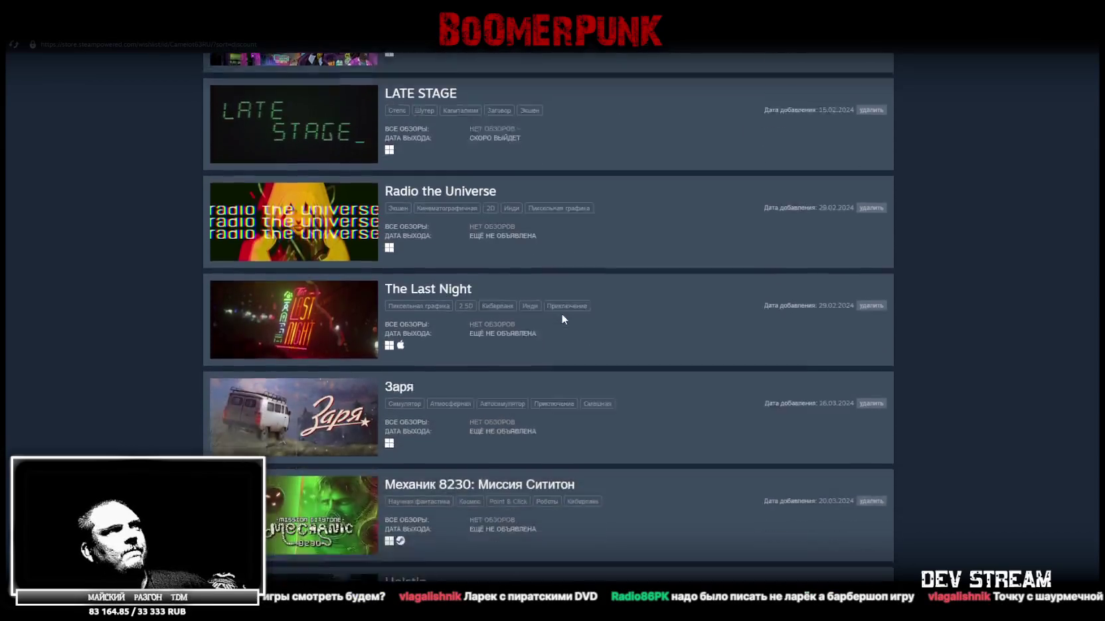
{"action": "scroll", "coordinate": [562, 319], "scroll_direction": "down", "scroll_amount": 3}
{"action": "scroll", "coordinate": [563, 319], "scroll_direction": "down", "scroll_amount": 3}
{"action": "scroll", "coordinate": [562, 320], "scroll_direction": "down", "scroll_amount": 1}
{"action": "scroll", "coordinate": [562, 319], "scroll_direction": "down", "scroll_amount": 5}
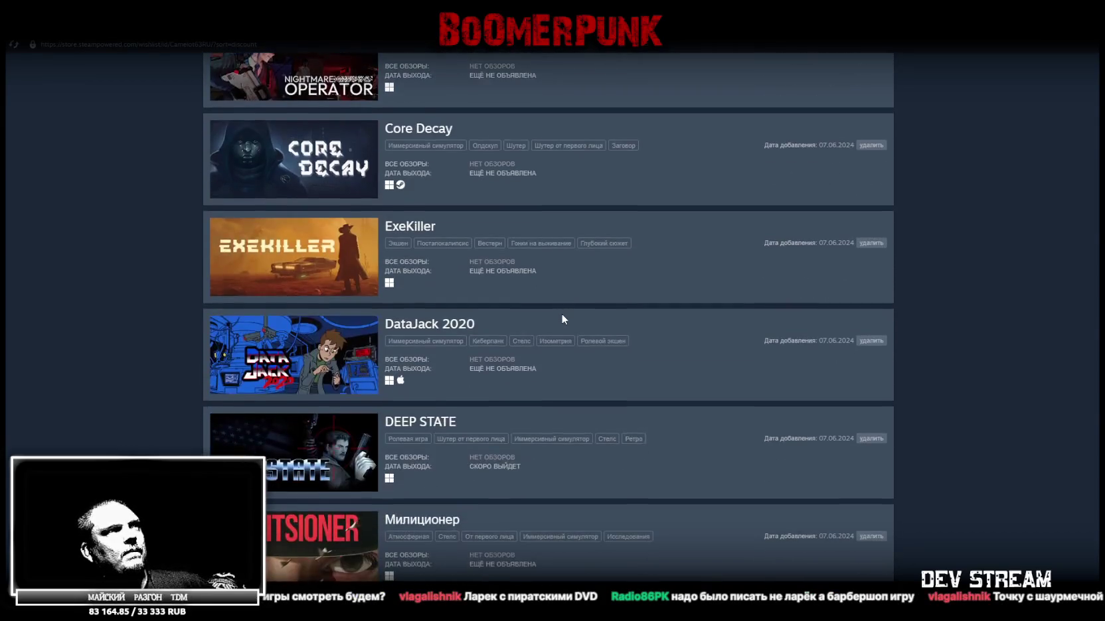
{"action": "scroll", "coordinate": [562, 320], "scroll_direction": "down", "scroll_amount": 4}
{"action": "scroll", "coordinate": [562, 319], "scroll_direction": "down", "scroll_amount": 3}
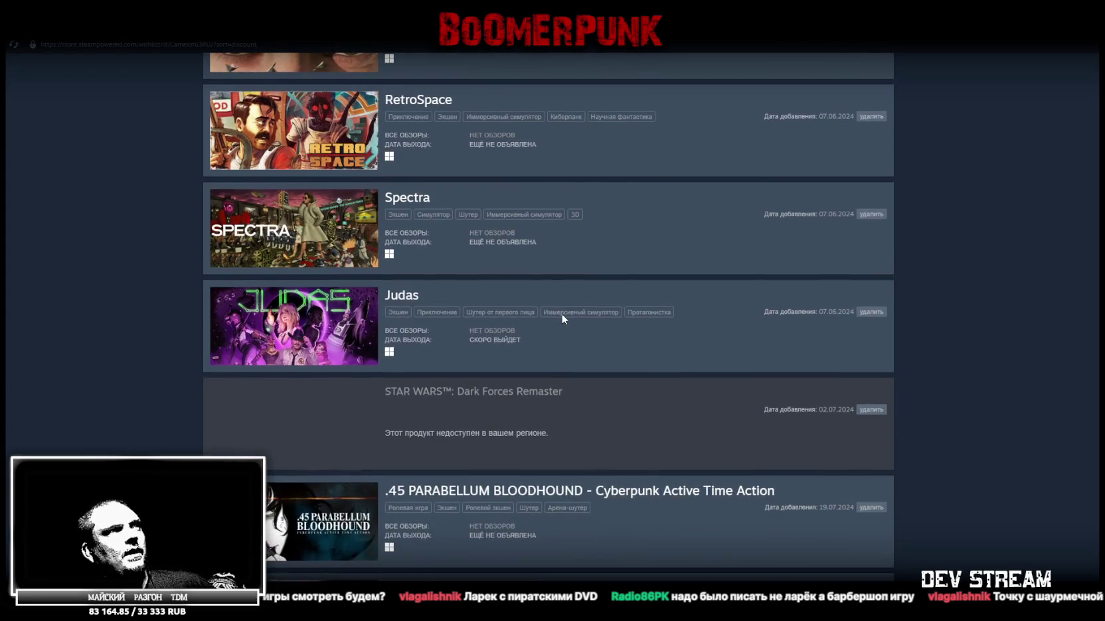
{"action": "scroll", "coordinate": [562, 319], "scroll_direction": "down", "scroll_amount": 3}
{"action": "scroll", "coordinate": [563, 321], "scroll_direction": "down", "scroll_amount": 2}
{"action": "scroll", "coordinate": [562, 321], "scroll_direction": "down", "scroll_amount": 3}
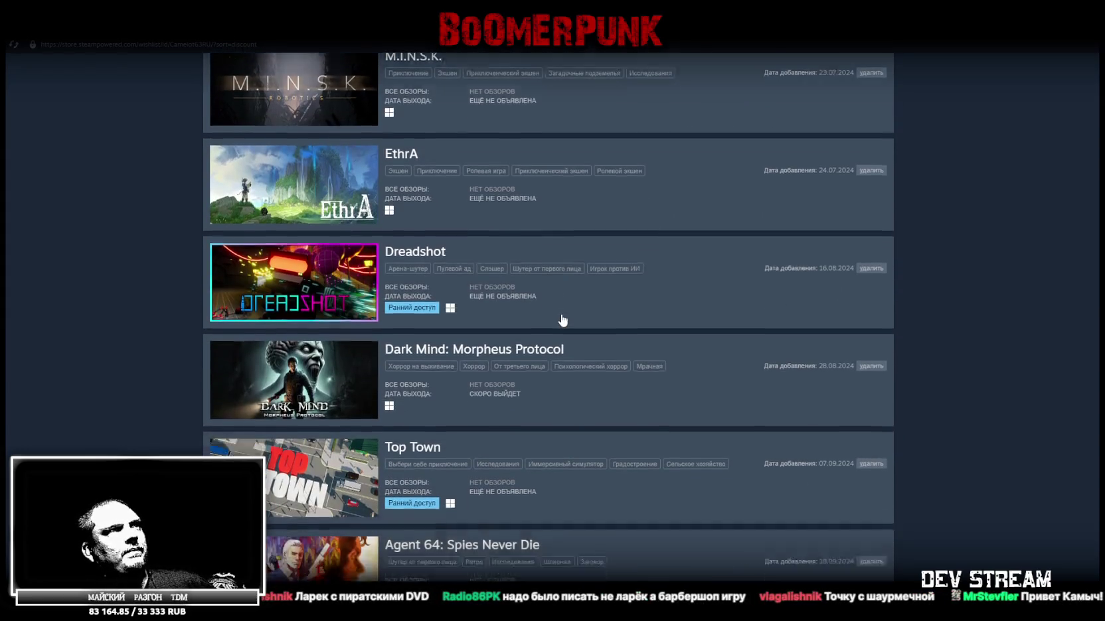
{"action": "scroll", "coordinate": [562, 320], "scroll_direction": "down", "scroll_amount": 3}
{"action": "scroll", "coordinate": [563, 320], "scroll_direction": "down", "scroll_amount": 4}
{"action": "scroll", "coordinate": [562, 320], "scroll_direction": "down", "scroll_amount": 1}
{"action": "scroll", "coordinate": [562, 320], "scroll_direction": "down", "scroll_amount": 1}
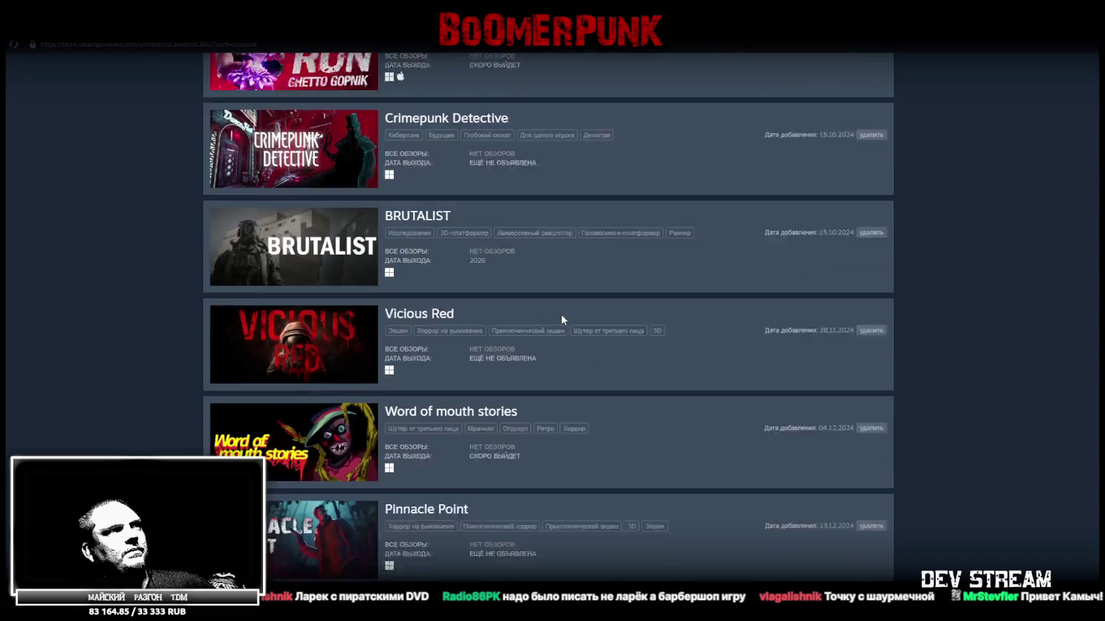
{"action": "scroll", "coordinate": [563, 320], "scroll_direction": "down", "scroll_amount": 2}
{"action": "scroll", "coordinate": [561, 318], "scroll_direction": "down", "scroll_amount": 4}
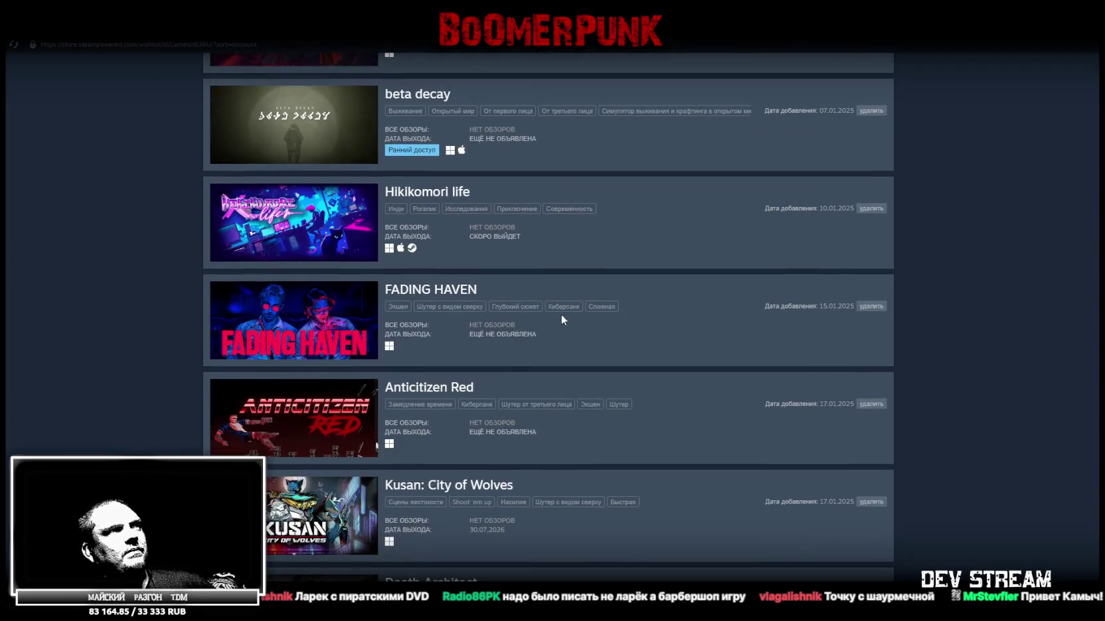
{"action": "scroll", "coordinate": [561, 318], "scroll_direction": "down", "scroll_amount": 2}
{"action": "scroll", "coordinate": [561, 319], "scroll_direction": "down", "scroll_amount": 4}
{"action": "scroll", "coordinate": [561, 320], "scroll_direction": "down", "scroll_amount": 2}
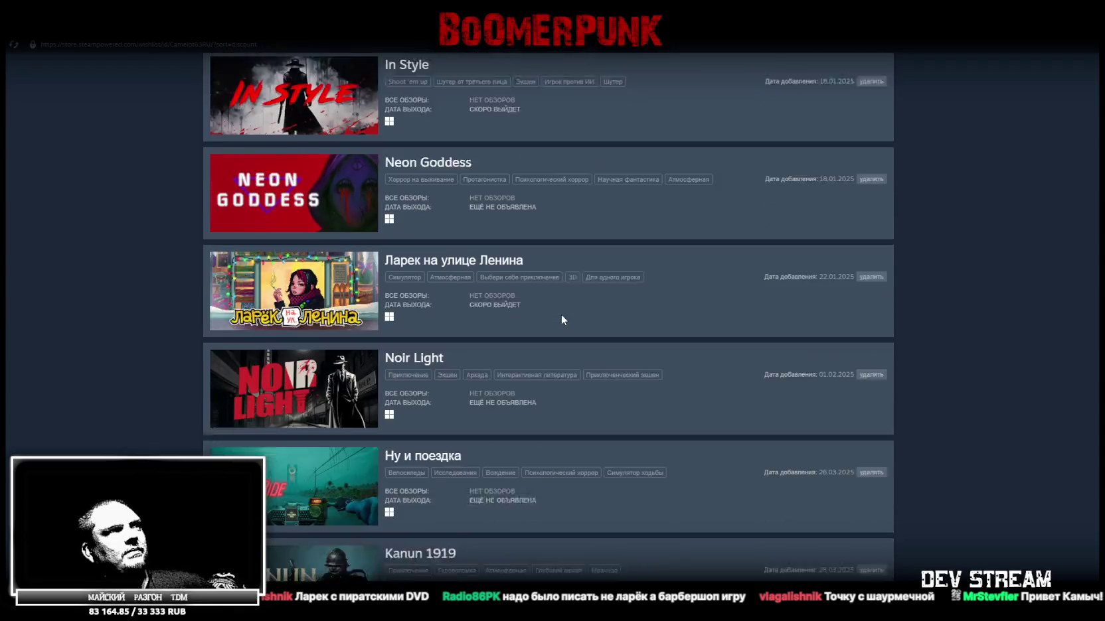
Step: Open the Ларек на улице Ленина store page
{"action": "left_click", "coordinate": [430, 244]}
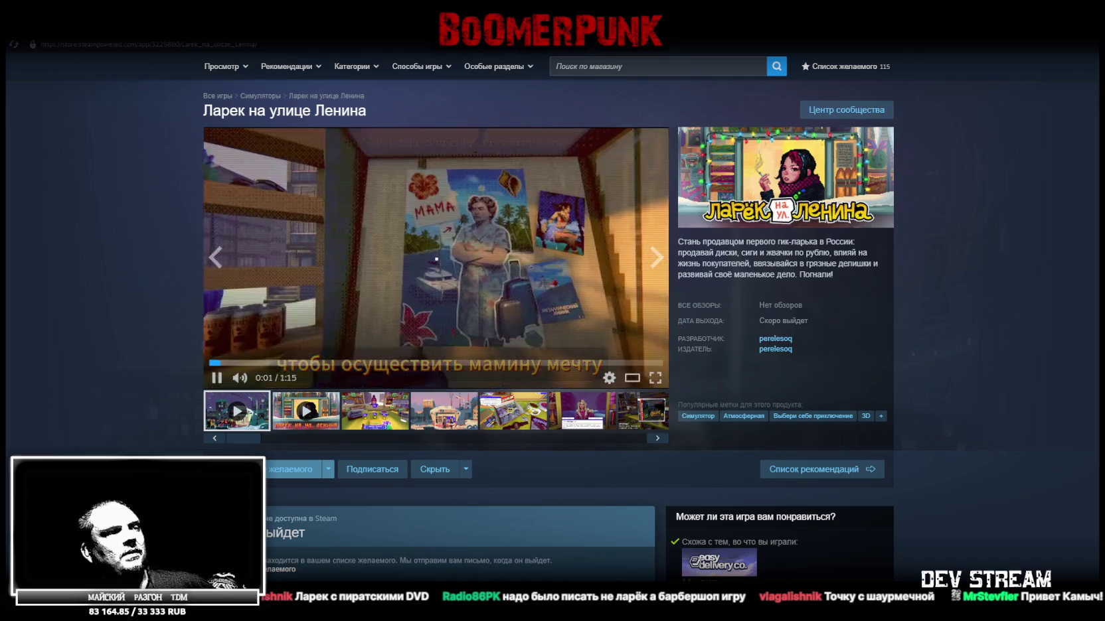
{"action": "key", "text": "super+d"}
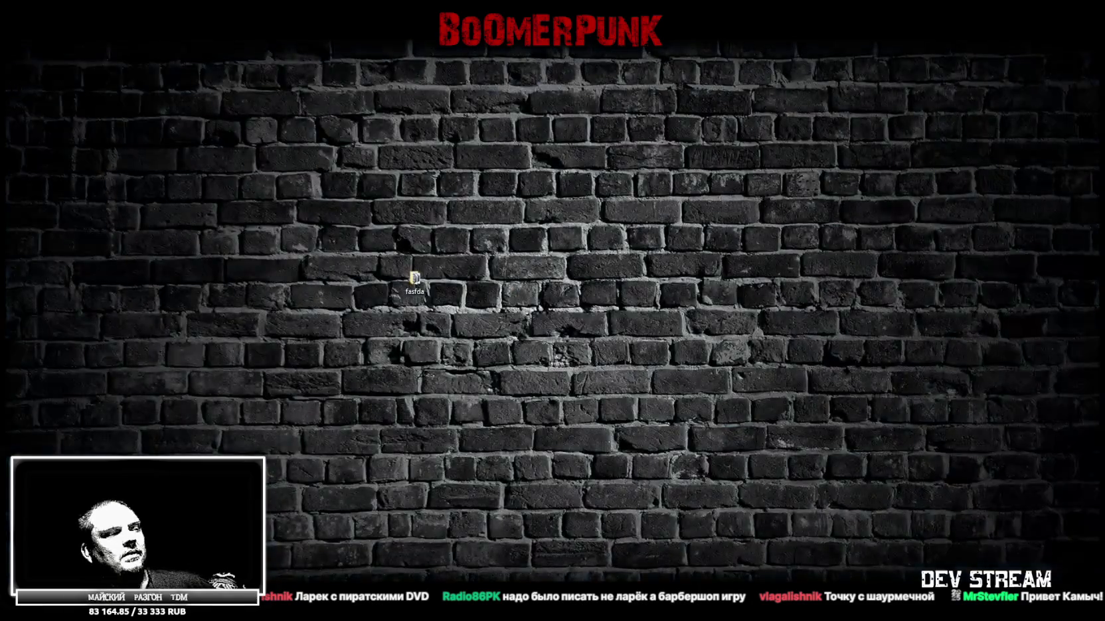
{"action": "key", "text": "super+d"}
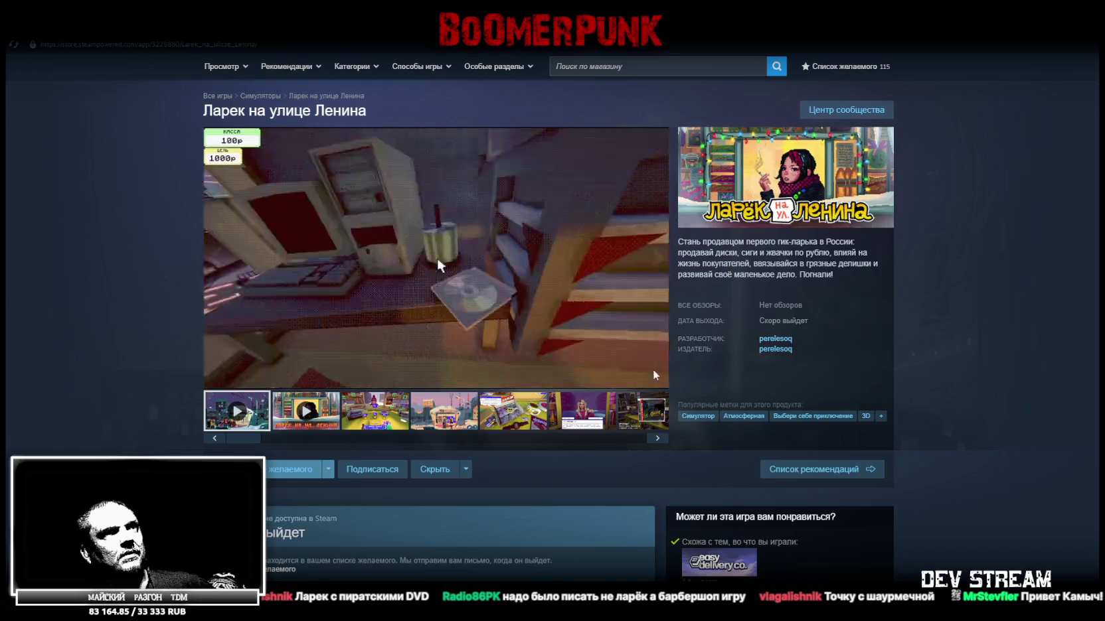
Step: Watch the game's trailer in fullscreen, then exit fullscreen back to the store page
{"action": "left_click", "coordinate": [656, 380]}
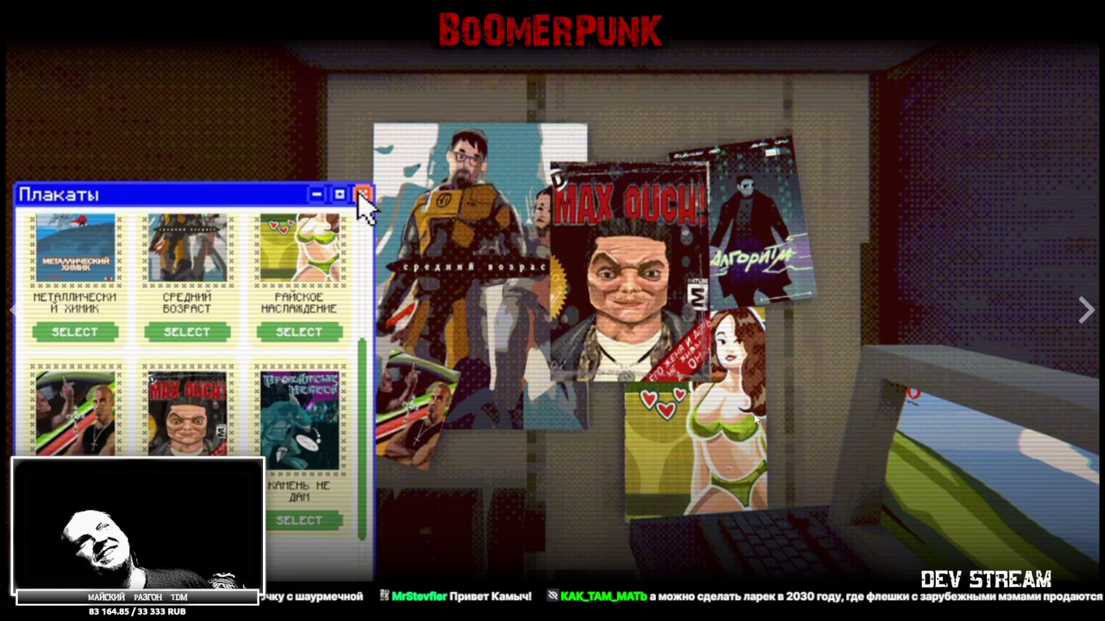
{"action": "left_click", "coordinate": [359, 193]}
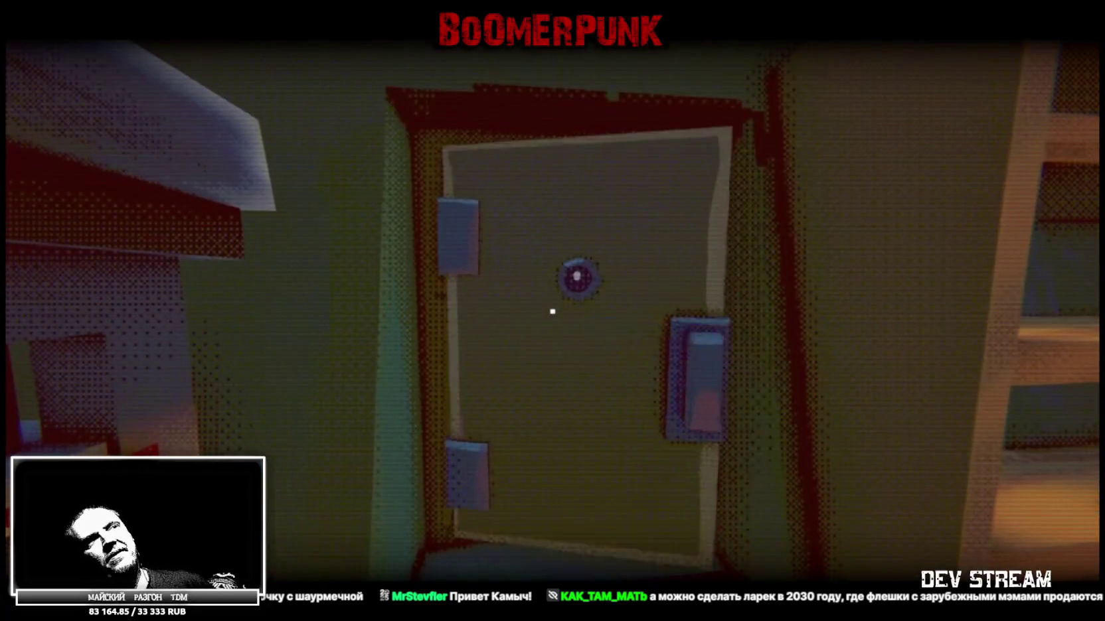
{"action": "key", "text": "e"}
{"action": "key", "text": "e"}
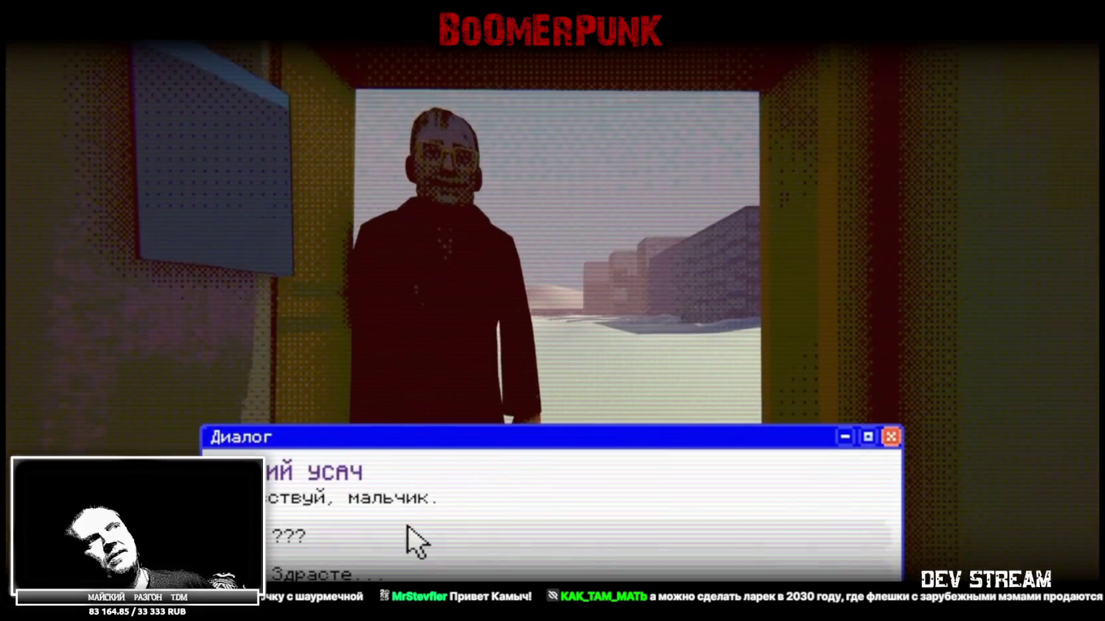
{"action": "left_click", "coordinate": [406, 572]}
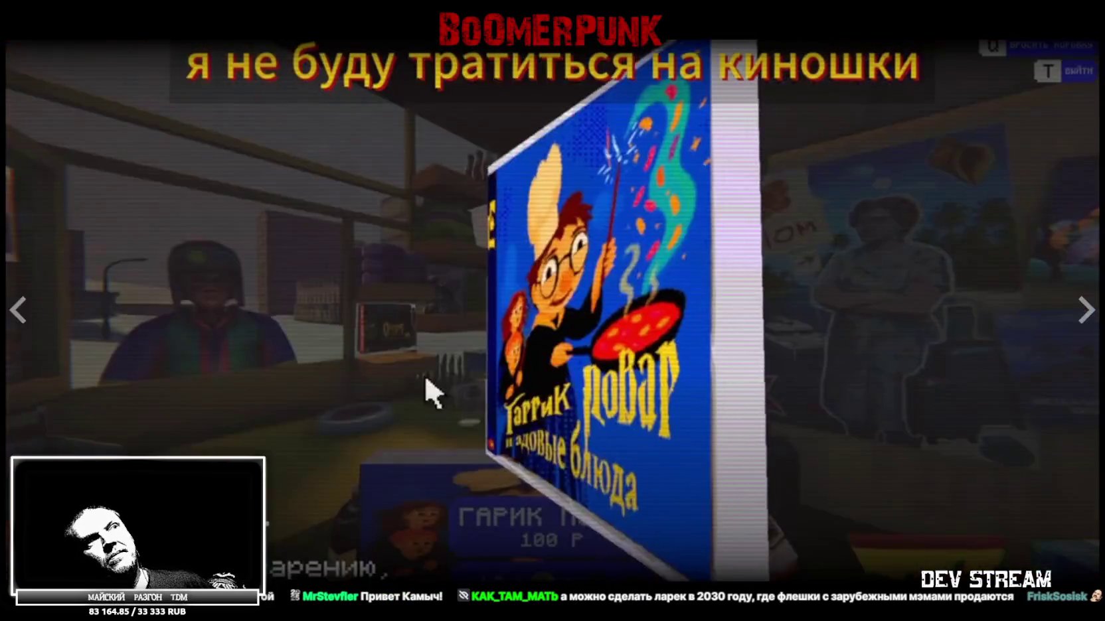
{"action": "left_click_drag", "start_coordinate": [427, 384], "coordinate": [590, 391]}
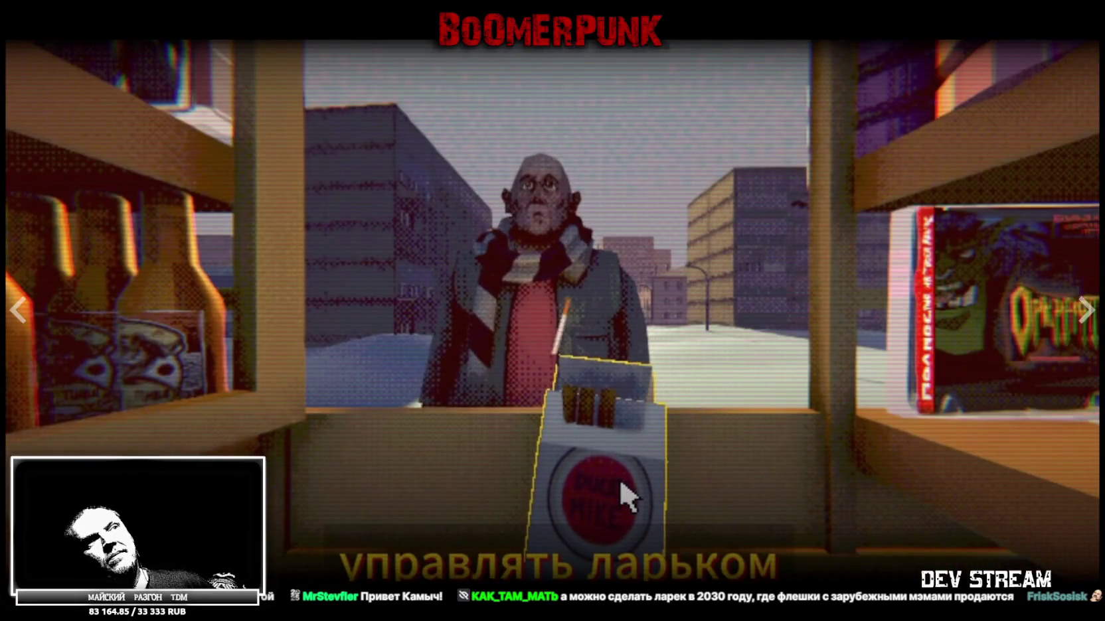
{"action": "left_click", "coordinate": [545, 407]}
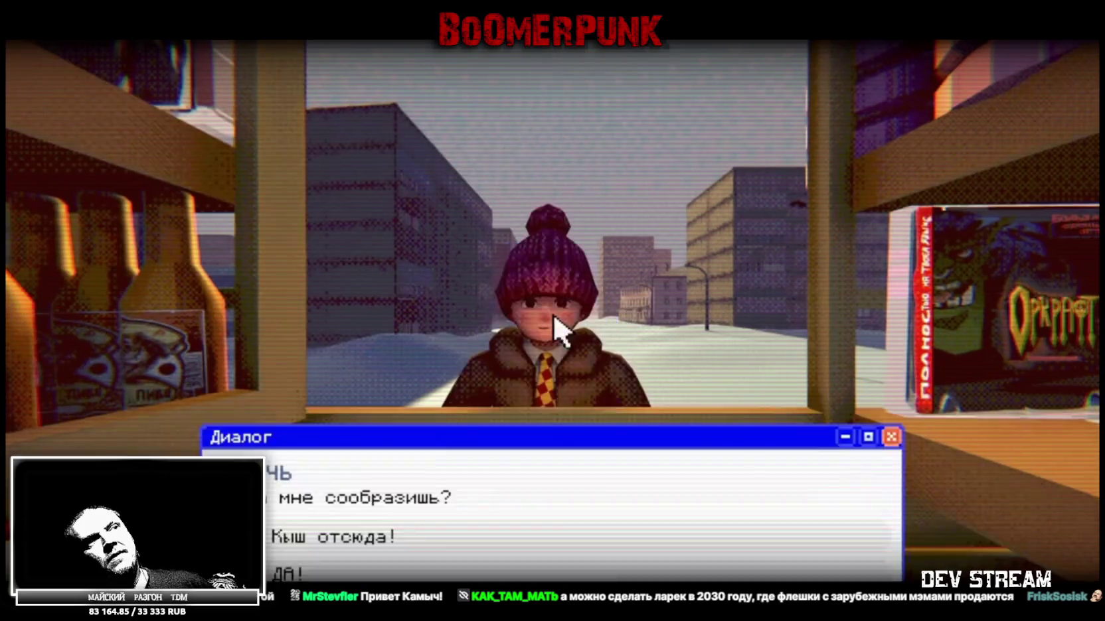
{"action": "left_click", "coordinate": [518, 575]}
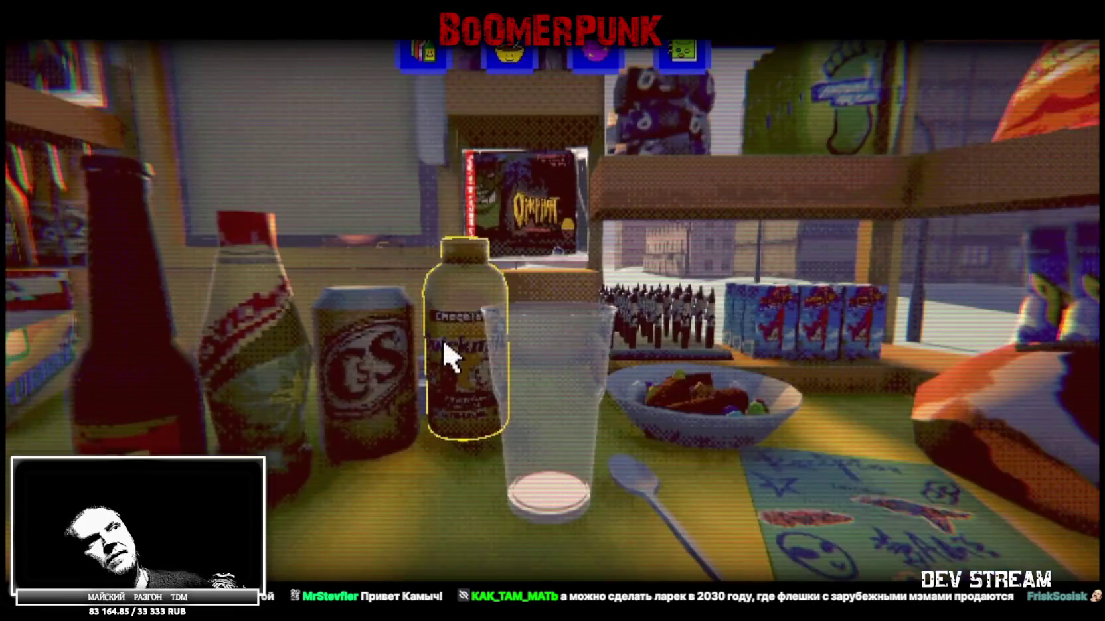
{"action": "left_click_drag", "start_coordinate": [449, 352], "coordinate": [385, 186]}
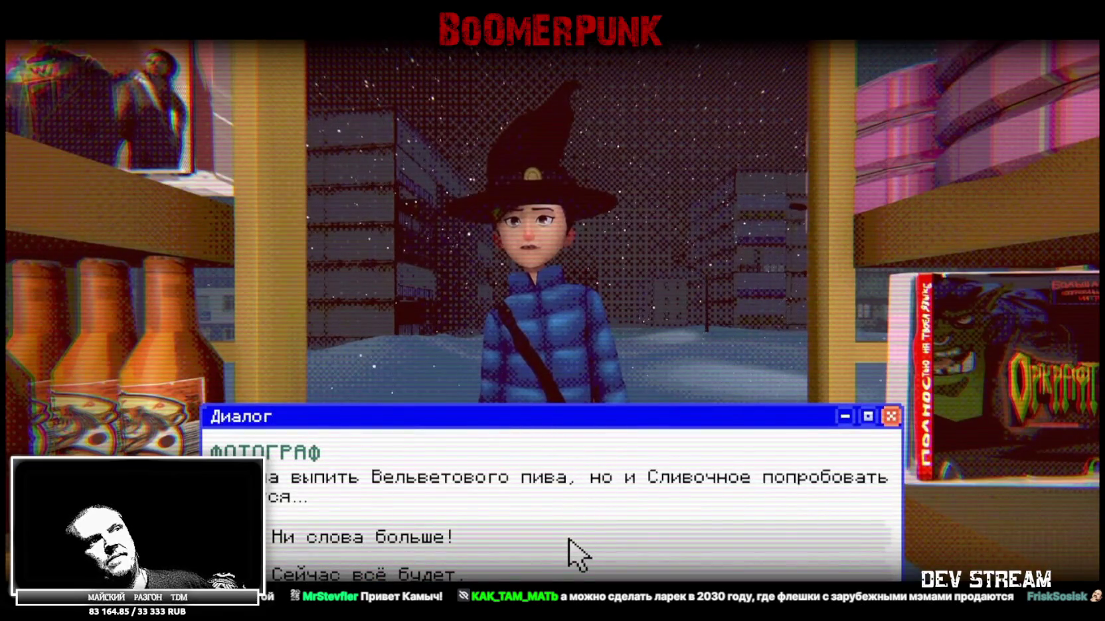
{"action": "left_click", "coordinate": [563, 543]}
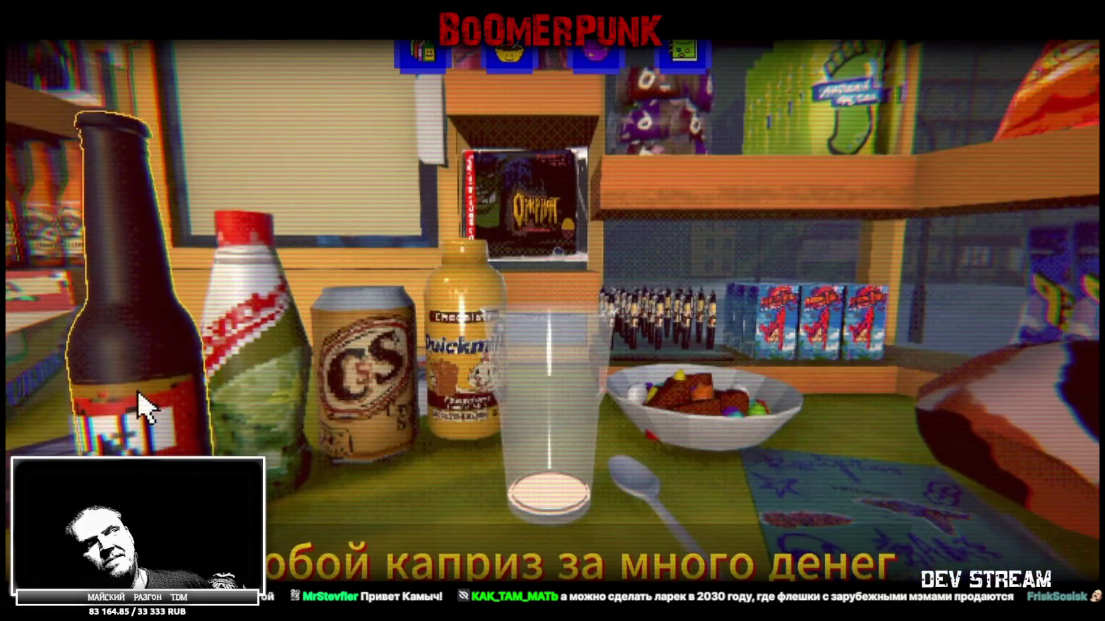
{"action": "mouse_move", "coordinate": [138, 390]}
{"action": "left_mouse_down"}
{"action": "mouse_move", "coordinate": [309, 249]}
{"action": "mouse_move", "coordinate": [364, 166]}
{"action": "left_mouse_up"}
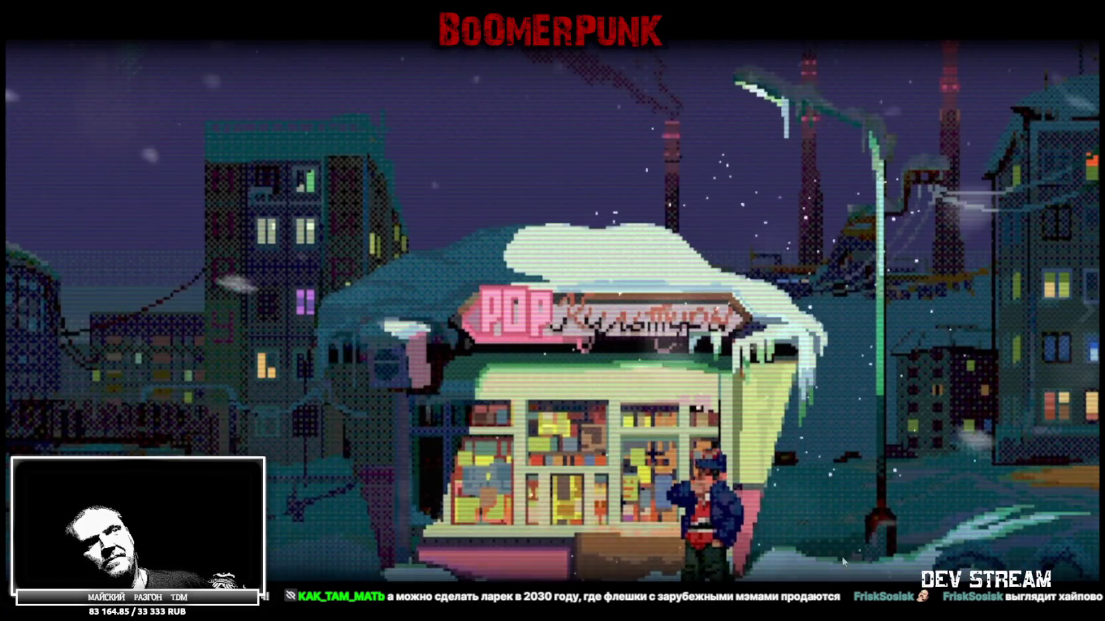
{"action": "key", "text": "Escape"}
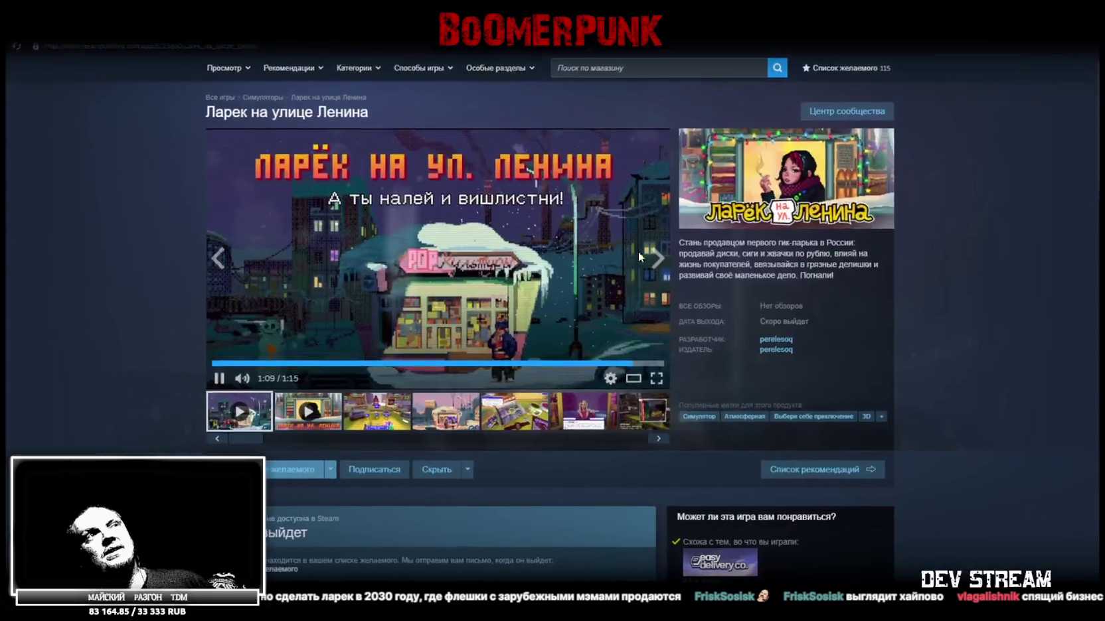
Step: Pause the Ларек на улице Ленина trailer with the play/pause button below the video
{"action": "left_click", "coordinate": [220, 379]}
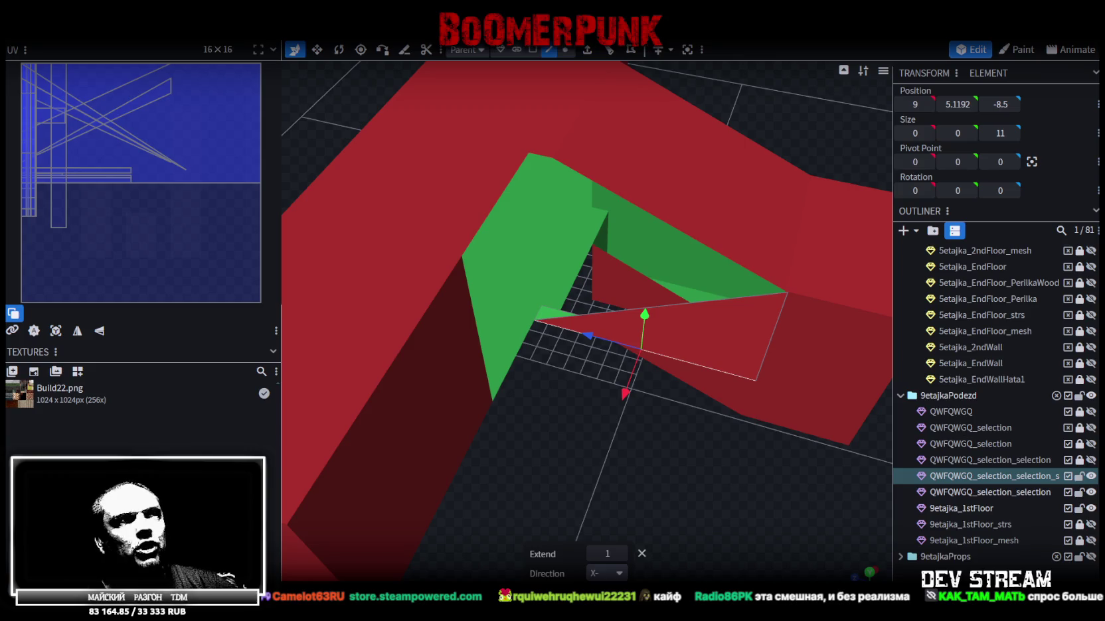
Step: Save the model, then select the flat 7-unit-long entrance piece and a top-edge vertex
{"action": "mouse_move", "coordinate": [617, 509]}
{"action": "left_mouse_down"}
{"action": "mouse_move", "coordinate": [568, 370]}
{"action": "mouse_move", "coordinate": [598, 354]}
{"action": "mouse_move", "coordinate": [647, 264]}
{"action": "mouse_move", "coordinate": [770, 257]}
{"action": "mouse_move", "coordinate": [674, 263]}
{"action": "mouse_move", "coordinate": [513, 424]}
{"action": "left_mouse_up"}
{"action": "key", "text": "ctrl+s"}
{"action": "mouse_move", "coordinate": [572, 404]}
{"action": "left_mouse_down"}
{"action": "mouse_move", "coordinate": [640, 466]}
{"action": "mouse_move", "coordinate": [480, 362]}
{"action": "mouse_move", "coordinate": [496, 314]}
{"action": "mouse_move", "coordinate": [501, 340]}
{"action": "mouse_move", "coordinate": [607, 419]}
{"action": "mouse_move", "coordinate": [598, 437]}
{"action": "mouse_move", "coordinate": [535, 437]}
{"action": "mouse_move", "coordinate": [587, 425]}
{"action": "mouse_move", "coordinate": [461, 244]}
{"action": "mouse_move", "coordinate": [573, 411]}
{"action": "mouse_move", "coordinate": [566, 437]}
{"action": "mouse_move", "coordinate": [533, 410]}
{"action": "mouse_move", "coordinate": [557, 389]}
{"action": "mouse_move", "coordinate": [530, 385]}
{"action": "mouse_move", "coordinate": [606, 223]}
{"action": "left_mouse_up"}
{"action": "left_click", "coordinate": [461, 244]}
{"action": "left_click", "coordinate": [606, 222]}
{"action": "mouse_move", "coordinate": [549, 356]}
{"action": "left_mouse_down"}
{"action": "mouse_move", "coordinate": [582, 317]}
{"action": "mouse_move", "coordinate": [665, 363]}
{"action": "mouse_move", "coordinate": [832, 382]}
{"action": "mouse_move", "coordinate": [606, 422]}
{"action": "mouse_move", "coordinate": [645, 474]}
{"action": "mouse_move", "coordinate": [660, 452]}
{"action": "mouse_move", "coordinate": [493, 479]}
{"action": "mouse_move", "coordinate": [487, 430]}
{"action": "mouse_move", "coordinate": [570, 431]}
{"action": "left_mouse_up"}
{"action": "scroll", "coordinate": [530, 435], "scroll_direction": "up", "scroll_amount": 3}
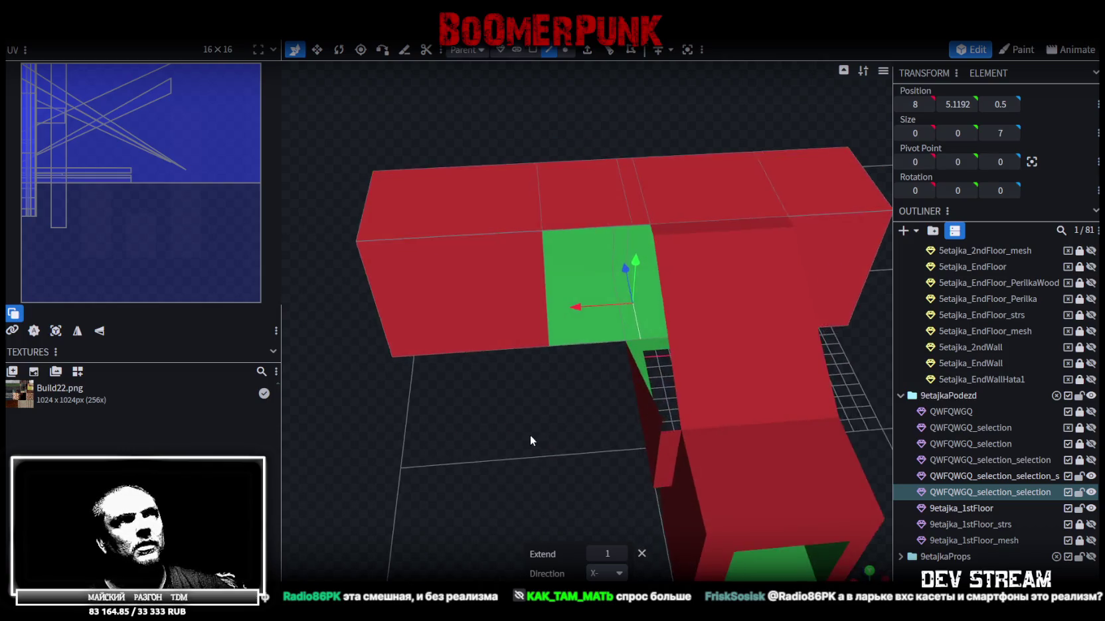
{"action": "left_click", "coordinate": [542, 192]}
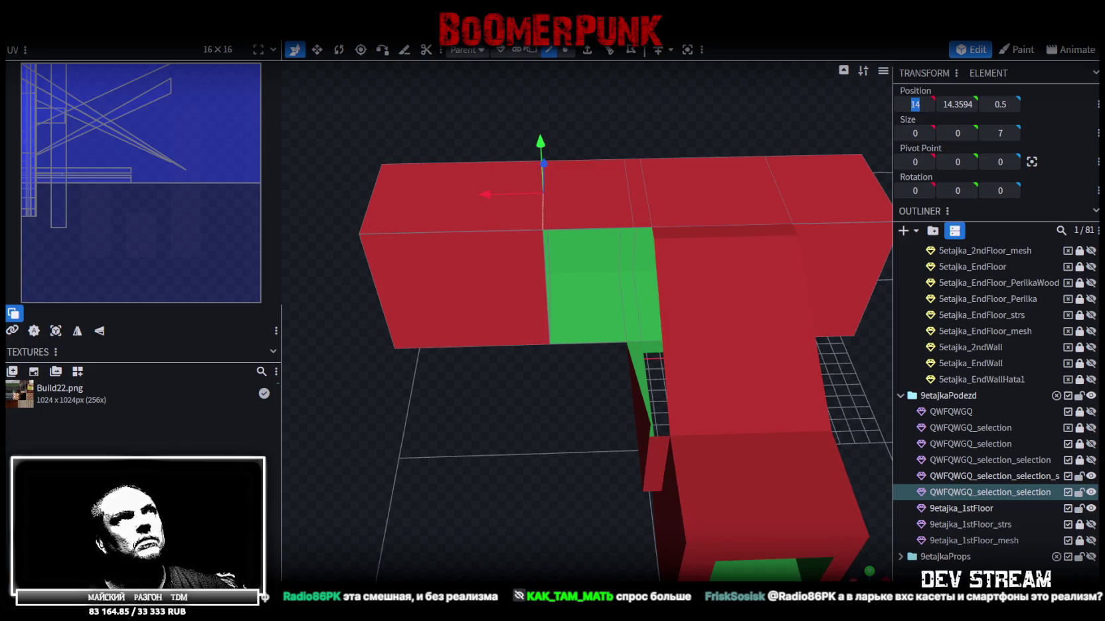
Step: Collapse the thin strip to Size X 0, merge its overlapping vertices, and save as Build27.bbmodel
{"action": "left_click", "coordinate": [641, 198]}
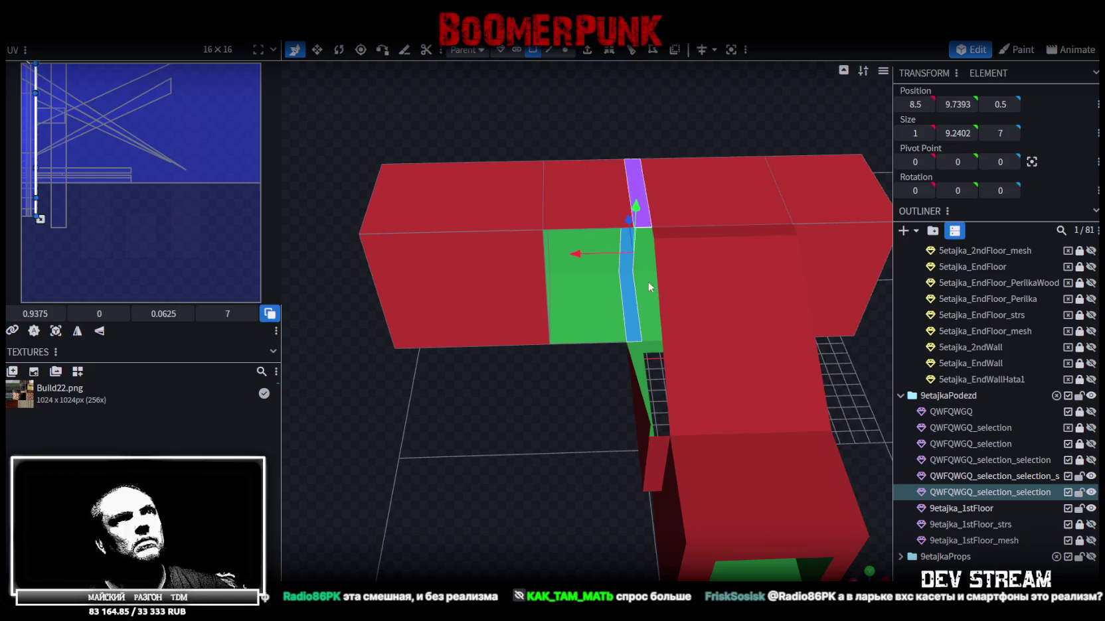
{"action": "left_click", "coordinate": [915, 104]}
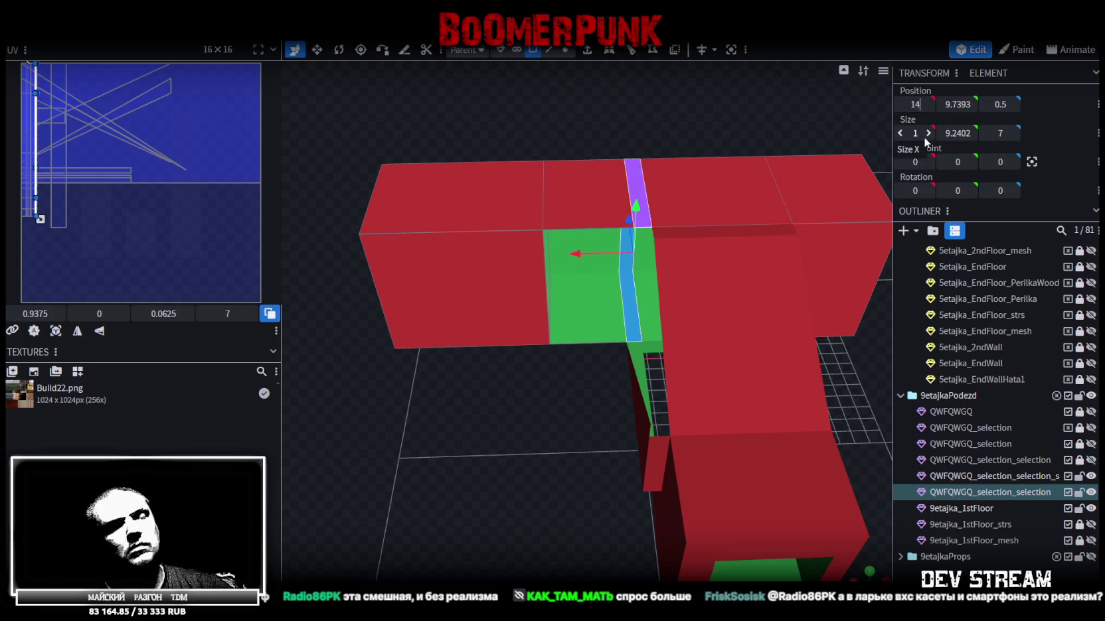
{"action": "left_click", "coordinate": [900, 133]}
{"action": "left_click", "coordinate": [542, 141]}
{"action": "mouse_move", "coordinate": [526, 468]}
{"action": "left_mouse_down"}
{"action": "mouse_move", "coordinate": [553, 416]}
{"action": "mouse_move", "coordinate": [611, 403]}
{"action": "mouse_move", "coordinate": [618, 347]}
{"action": "mouse_move", "coordinate": [572, 342]}
{"action": "mouse_move", "coordinate": [474, 401]}
{"action": "mouse_move", "coordinate": [624, 446]}
{"action": "mouse_move", "coordinate": [794, 440]}
{"action": "left_mouse_up"}
{"action": "key", "text": "ctrl+s"}
Step: Select the top face of the 9etajka_1stFloor mesh and save again
{"action": "mouse_move", "coordinate": [740, 288]}
{"action": "left_mouse_down"}
{"action": "mouse_move", "coordinate": [606, 276]}
{"action": "mouse_move", "coordinate": [517, 241]}
{"action": "mouse_move", "coordinate": [491, 245]}
{"action": "mouse_move", "coordinate": [732, 303]}
{"action": "mouse_move", "coordinate": [531, 426]}
{"action": "mouse_move", "coordinate": [452, 377]}
{"action": "mouse_move", "coordinate": [454, 397]}
{"action": "mouse_move", "coordinate": [608, 426]}
{"action": "mouse_move", "coordinate": [592, 438]}
{"action": "mouse_move", "coordinate": [647, 412]}
{"action": "mouse_move", "coordinate": [608, 448]}
{"action": "mouse_move", "coordinate": [603, 489]}
{"action": "mouse_move", "coordinate": [617, 492]}
{"action": "left_mouse_up"}
{"action": "left_click", "coordinate": [714, 292]}
{"action": "key", "text": "ctrl+s"}
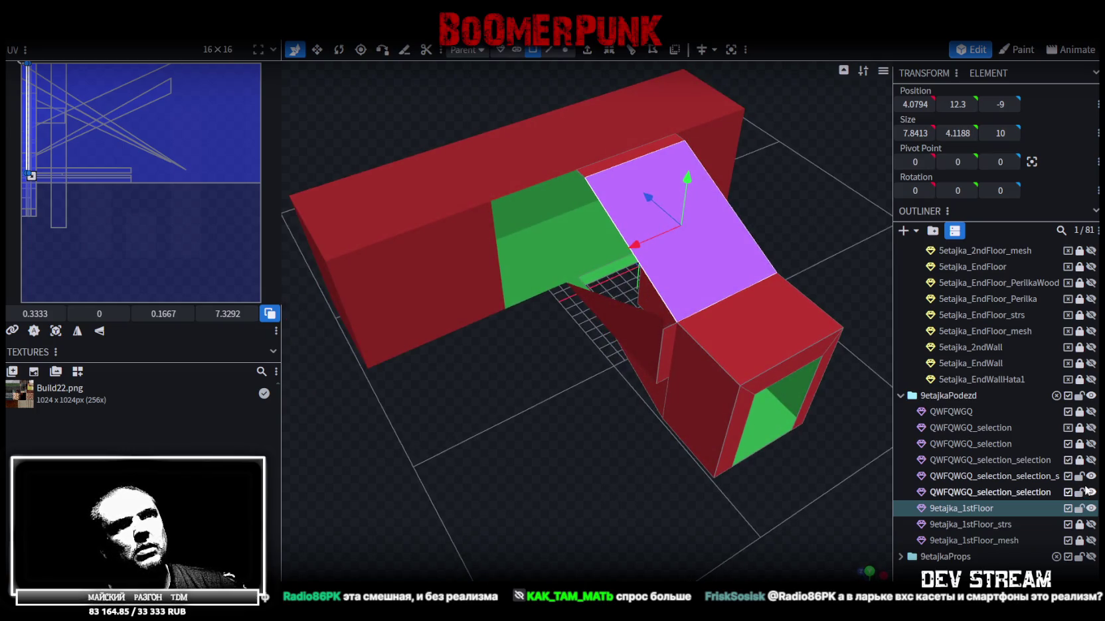
{"action": "left_click", "coordinate": [1091, 509]}
{"action": "left_click", "coordinate": [1093, 510]}
{"action": "left_click", "coordinate": [1092, 509]}
{"action": "left_click", "coordinate": [1092, 509]}
{"action": "mouse_move", "coordinate": [512, 404]}
{"action": "left_mouse_down"}
{"action": "mouse_move", "coordinate": [576, 353]}
{"action": "mouse_move", "coordinate": [601, 391]}
{"action": "mouse_move", "coordinate": [593, 414]}
{"action": "mouse_move", "coordinate": [684, 421]}
{"action": "mouse_move", "coordinate": [667, 343]}
{"action": "mouse_move", "coordinate": [703, 341]}
{"action": "mouse_move", "coordinate": [722, 370]}
{"action": "mouse_move", "coordinate": [569, 441]}
{"action": "mouse_move", "coordinate": [650, 336]}
{"action": "left_mouse_up"}
{"action": "mouse_move", "coordinate": [660, 363]}
{"action": "left_mouse_down"}
{"action": "mouse_move", "coordinate": [635, 403]}
{"action": "mouse_move", "coordinate": [701, 387]}
{"action": "mouse_move", "coordinate": [514, 384]}
{"action": "mouse_move", "coordinate": [506, 371]}
{"action": "mouse_move", "coordinate": [445, 390]}
{"action": "mouse_move", "coordinate": [572, 406]}
{"action": "mouse_move", "coordinate": [690, 391]}
{"action": "mouse_move", "coordinate": [686, 399]}
{"action": "left_mouse_up"}
{"action": "key", "text": "ctrl+s"}
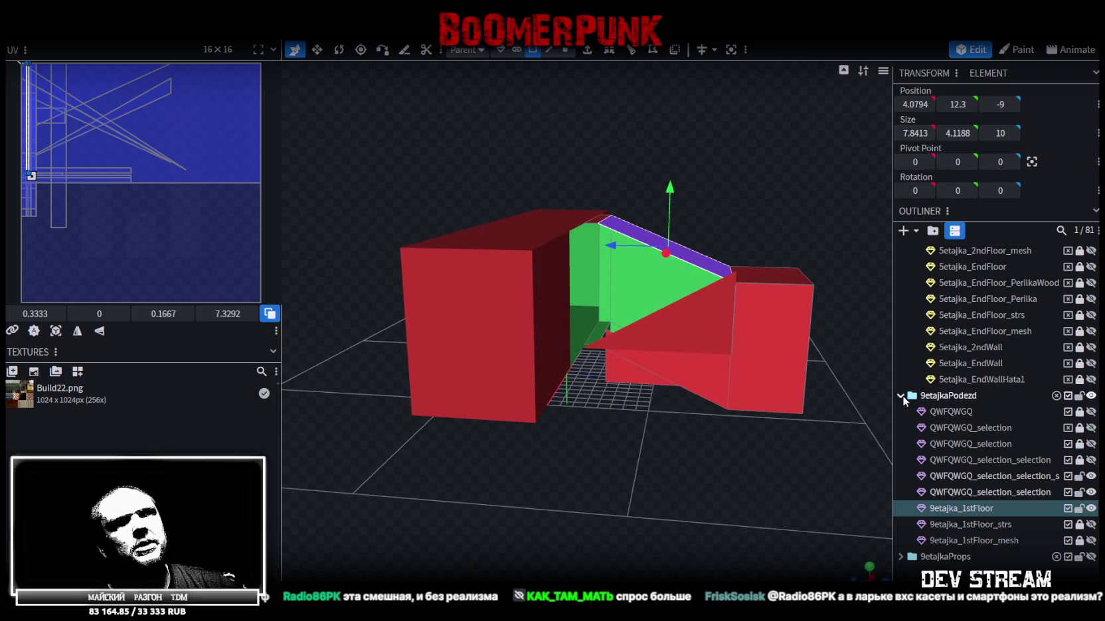
Step: Hide the 9etajkaPodezd group, briefly toggle 5etajka_2ndFloor_strs, and show 5etajka_2ndFloor
{"action": "left_click", "coordinate": [1090, 395]}
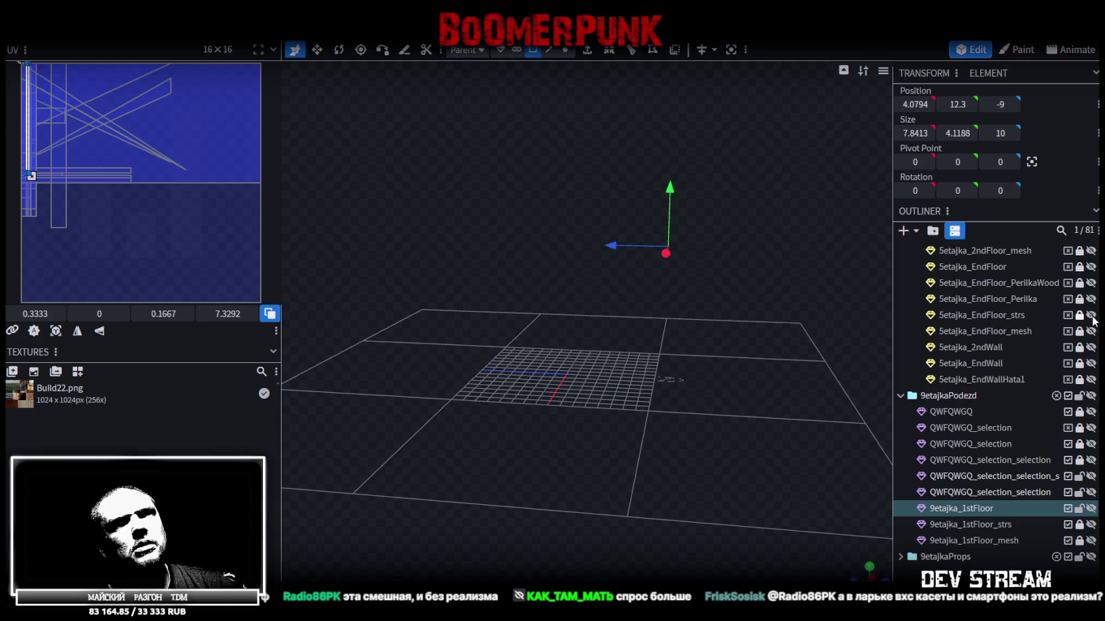
{"action": "scroll", "coordinate": [1090, 293], "scroll_direction": "up", "scroll_amount": 2}
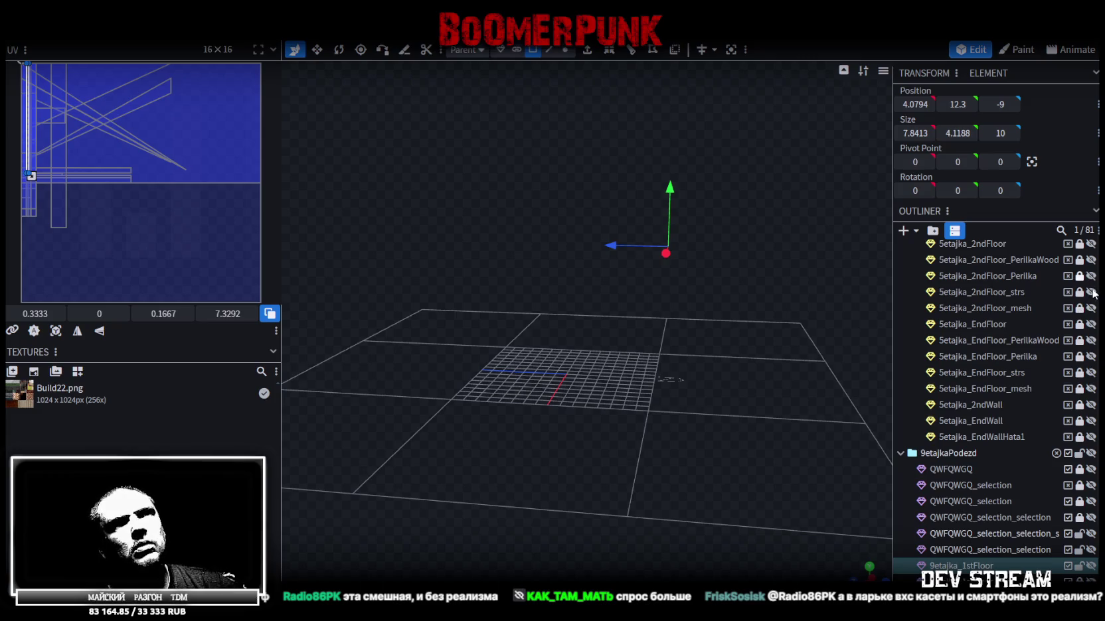
{"action": "left_click", "coordinate": [1091, 293]}
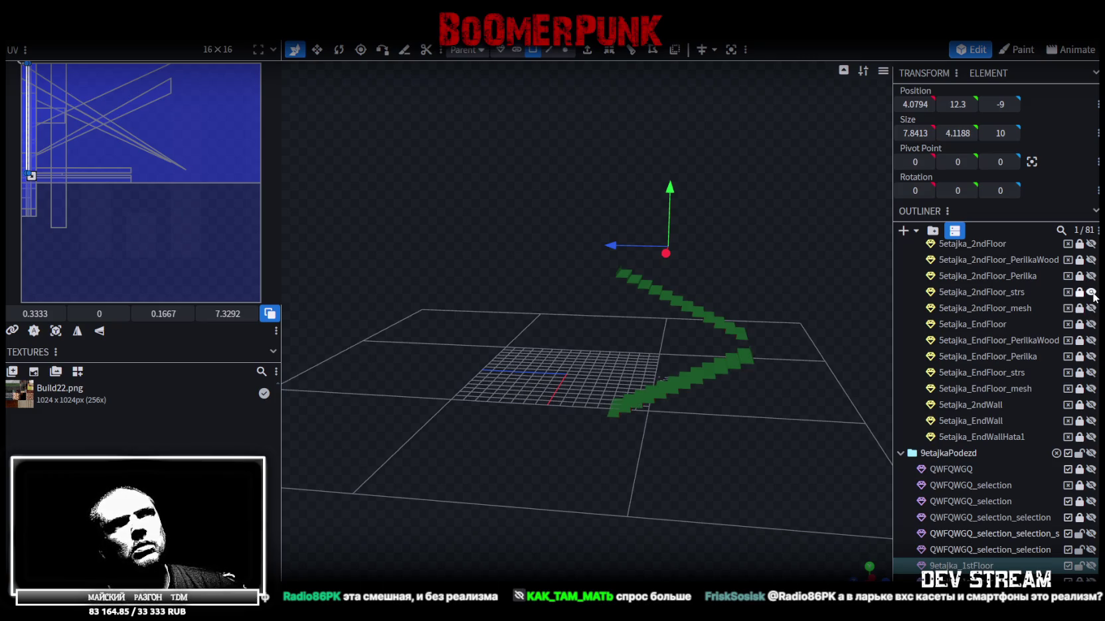
{"action": "left_click", "coordinate": [1091, 292]}
{"action": "scroll", "coordinate": [1092, 285], "scroll_direction": "up", "scroll_amount": 2}
{"action": "scroll", "coordinate": [1089, 305], "scroll_direction": "up", "scroll_amount": 2}
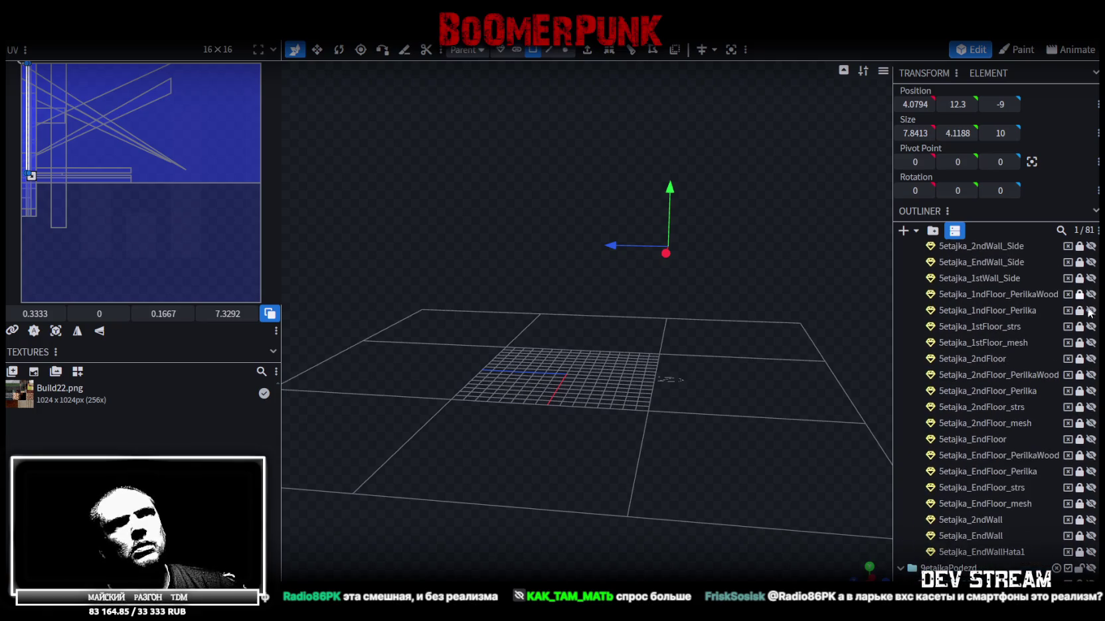
{"action": "left_click", "coordinate": [1091, 359]}
Step: Orbit around the 5etajka_2ndFloor mesh to inspect it from above and below
{"action": "mouse_move", "coordinate": [712, 425]}
{"action": "left_mouse_down"}
{"action": "mouse_move", "coordinate": [570, 364]}
{"action": "mouse_move", "coordinate": [505, 404]}
{"action": "mouse_move", "coordinate": [686, 374]}
{"action": "mouse_move", "coordinate": [583, 373]}
{"action": "mouse_move", "coordinate": [398, 296]}
{"action": "left_mouse_up"}
{"action": "mouse_move", "coordinate": [558, 376]}
{"action": "left_mouse_down"}
{"action": "mouse_move", "coordinate": [793, 445]}
{"action": "mouse_move", "coordinate": [760, 411]}
{"action": "mouse_move", "coordinate": [704, 291]}
{"action": "mouse_move", "coordinate": [476, 247]}
{"action": "left_mouse_up"}
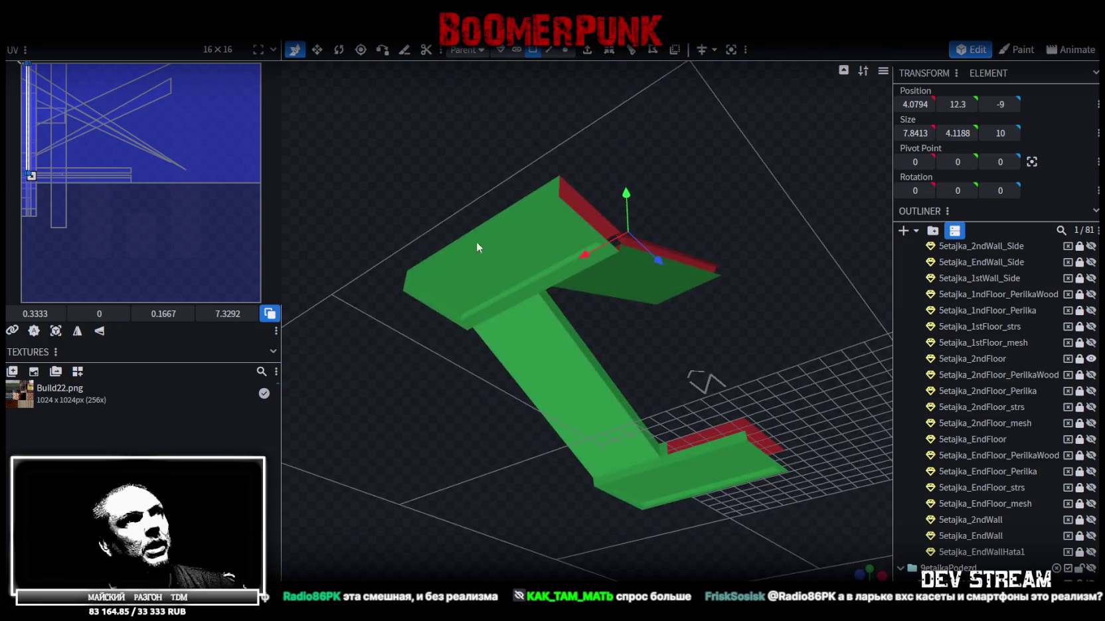
{"action": "mouse_move", "coordinate": [652, 175]}
{"action": "left_mouse_down"}
{"action": "mouse_move", "coordinate": [693, 294]}
{"action": "mouse_move", "coordinate": [590, 328]}
{"action": "mouse_move", "coordinate": [611, 272]}
{"action": "mouse_move", "coordinate": [541, 305]}
{"action": "mouse_move", "coordinate": [556, 298]}
{"action": "mouse_move", "coordinate": [504, 421]}
{"action": "left_mouse_up"}
{"action": "scroll", "coordinate": [693, 293], "scroll_direction": "up", "scroll_amount": 5}
{"action": "scroll", "coordinate": [534, 278], "scroll_direction": "down", "scroll_amount": 5}
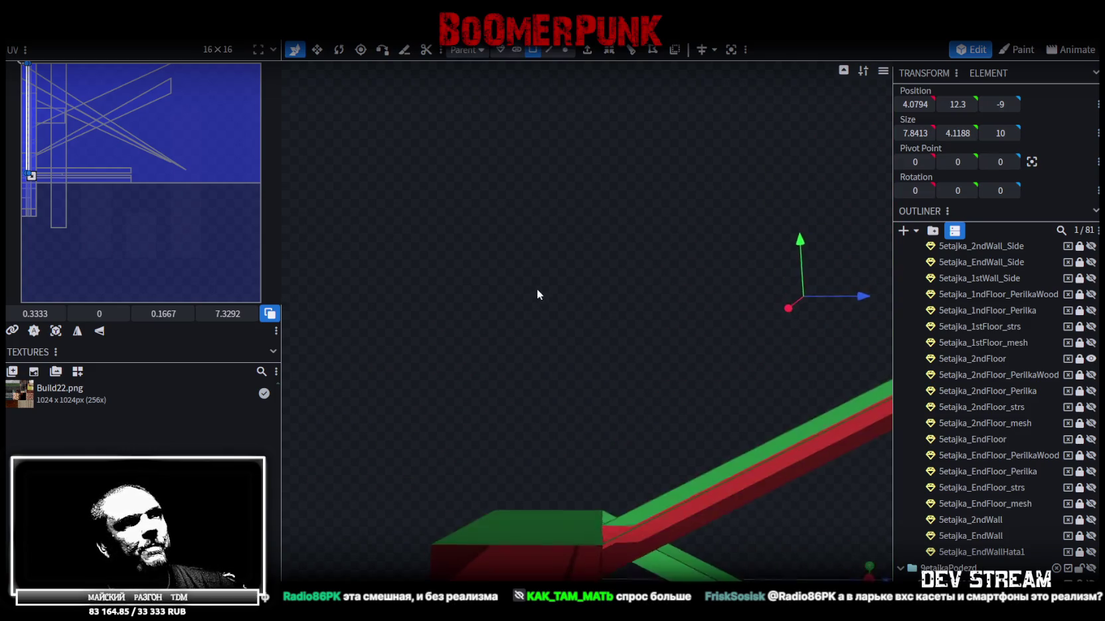
{"action": "scroll", "coordinate": [537, 285], "scroll_direction": "down", "scroll_amount": 2}
{"action": "left_click_drag", "start_coordinate": [576, 502], "coordinate": [608, 443]}
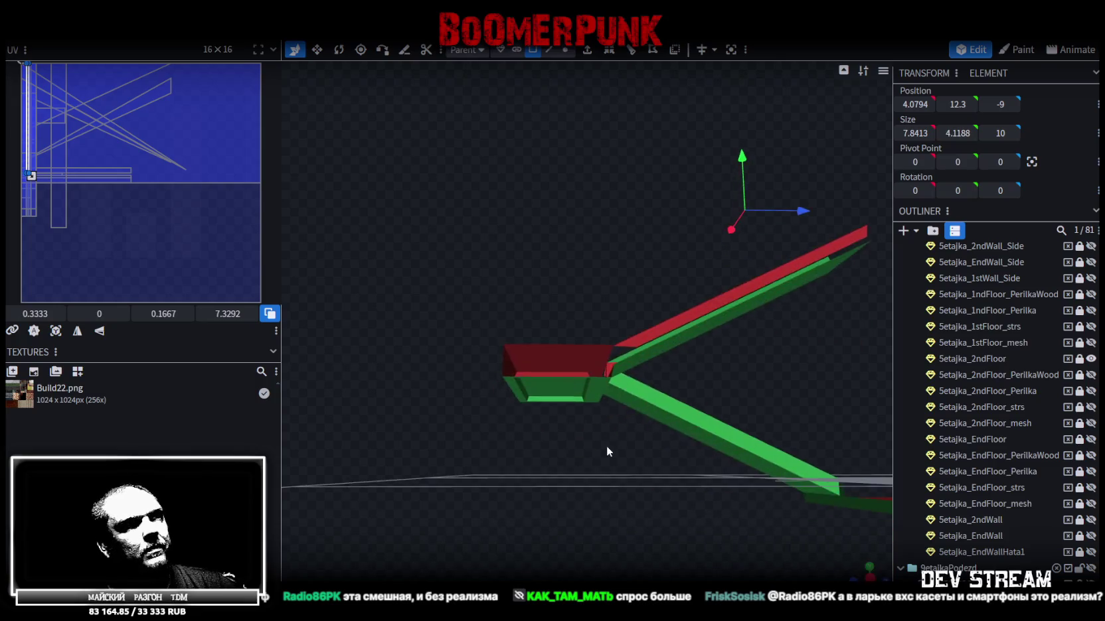
{"action": "scroll", "coordinate": [600, 429], "scroll_direction": "up", "scroll_amount": 3}
{"action": "mouse_move", "coordinate": [692, 364]}
{"action": "left_mouse_down"}
{"action": "mouse_move", "coordinate": [761, 397]}
{"action": "mouse_move", "coordinate": [635, 412]}
{"action": "mouse_move", "coordinate": [625, 391]}
{"action": "mouse_move", "coordinate": [686, 384]}
{"action": "mouse_move", "coordinate": [753, 388]}
{"action": "mouse_move", "coordinate": [562, 401]}
{"action": "mouse_move", "coordinate": [569, 467]}
{"action": "mouse_move", "coordinate": [603, 469]}
{"action": "left_mouse_up"}
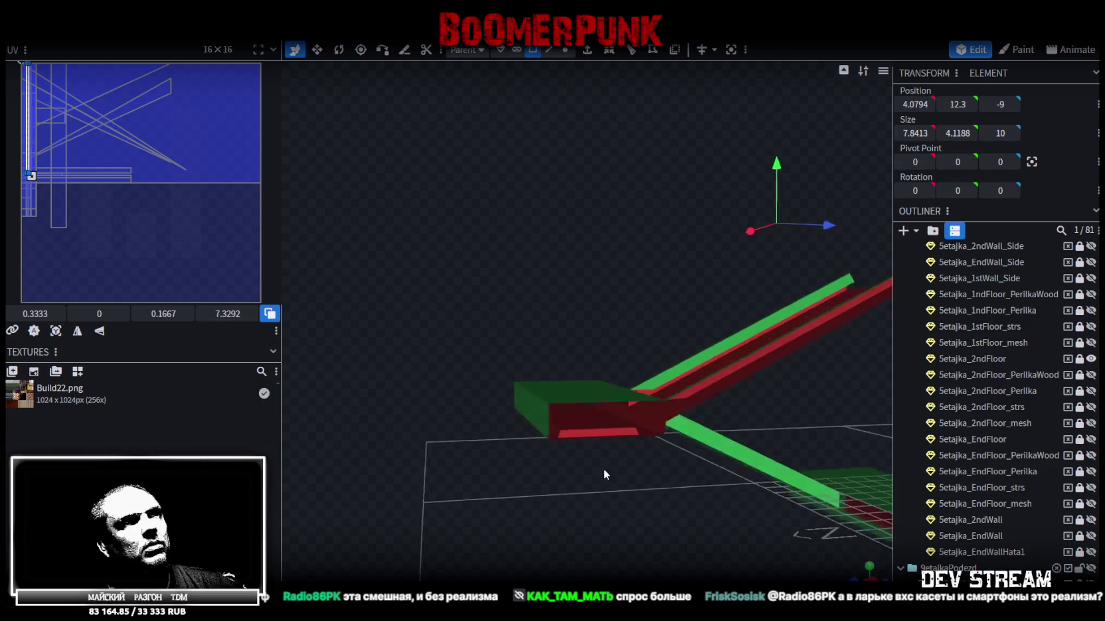
Step: Hide 5etajka_2ndFloor and show only the green QWFQWGQ_selection_selection_s triangle
{"action": "left_click", "coordinate": [1091, 358]}
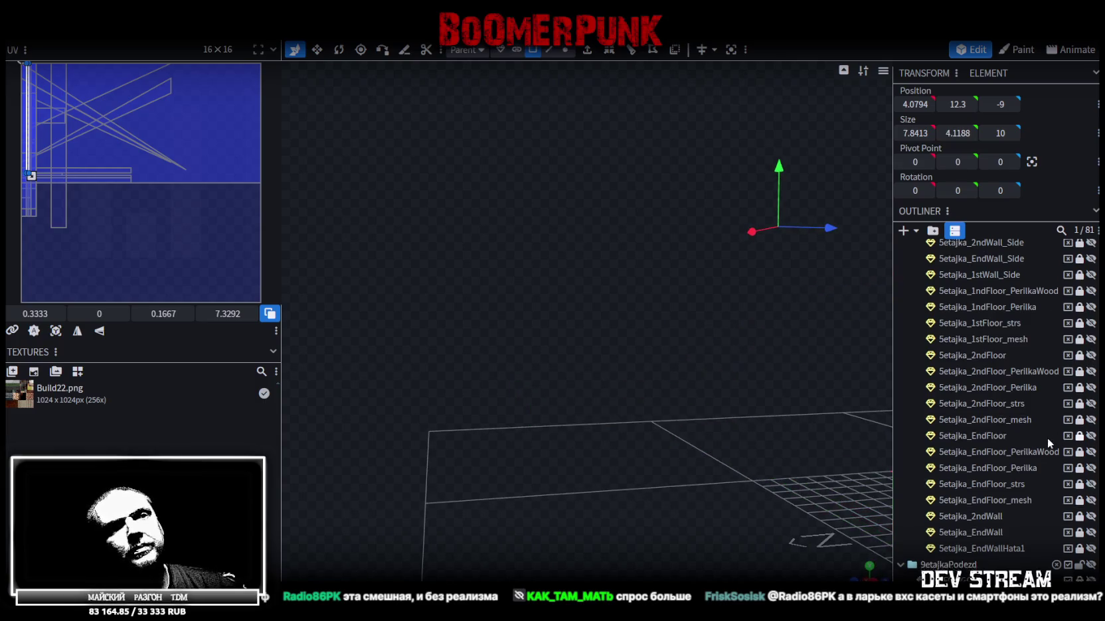
{"action": "scroll", "coordinate": [1082, 438], "scroll_direction": "down", "scroll_amount": 5}
{"action": "left_click", "coordinate": [1091, 427]}
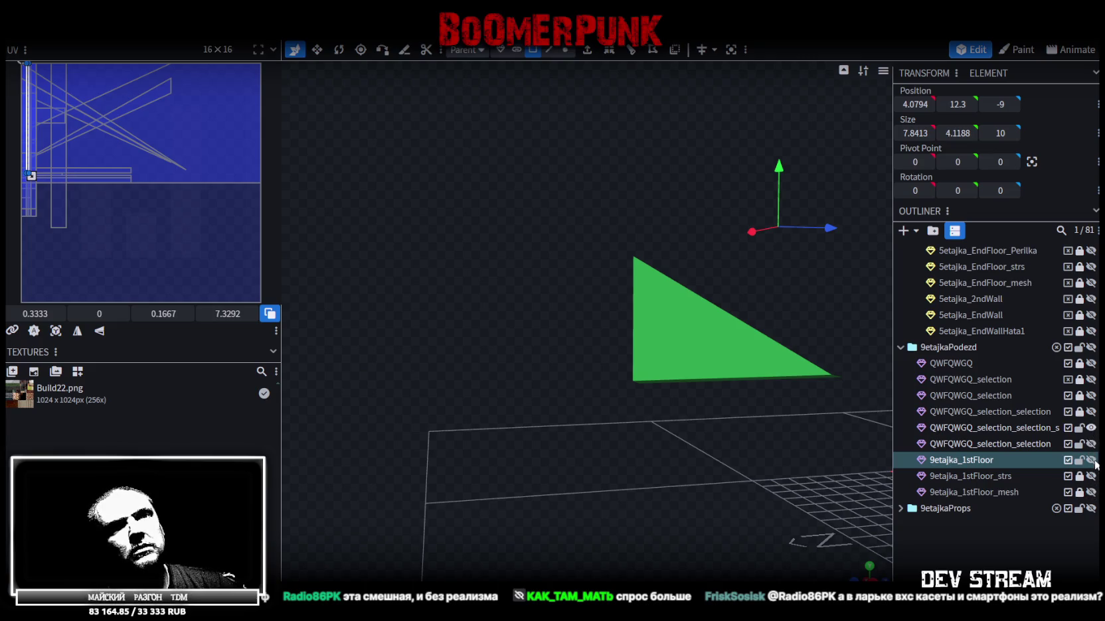
Step: Show 9etajka_1stFloor, merge the green triangle into it with Merge Meshes, and switch to vertex mode
{"action": "left_click", "coordinate": [1091, 459]}
{"action": "left_click_drag", "start_coordinate": [405, 368], "coordinate": [814, 434]}
{"action": "left_click", "coordinate": [1011, 429], "text": "ctrl"}
{"action": "right_click", "coordinate": [1012, 428]}
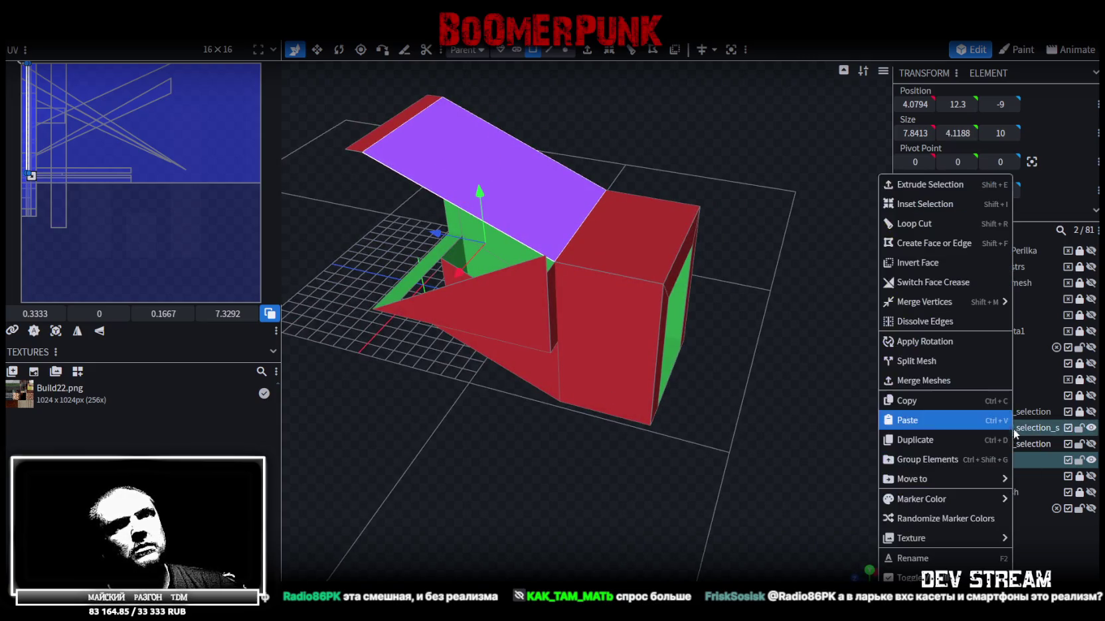
{"action": "left_click", "coordinate": [927, 382]}
{"action": "scroll", "coordinate": [563, 349], "scroll_direction": "down", "scroll_amount": 2}
{"action": "left_click", "coordinate": [565, 50]}
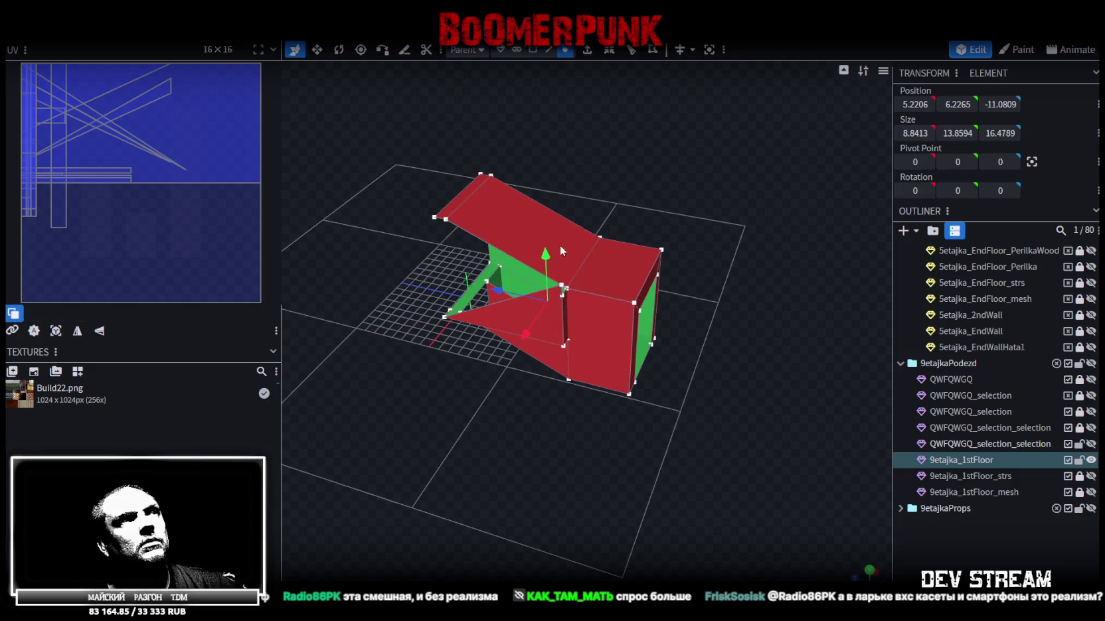
{"action": "left_click_drag", "start_coordinate": [546, 254], "coordinate": [549, 251]}
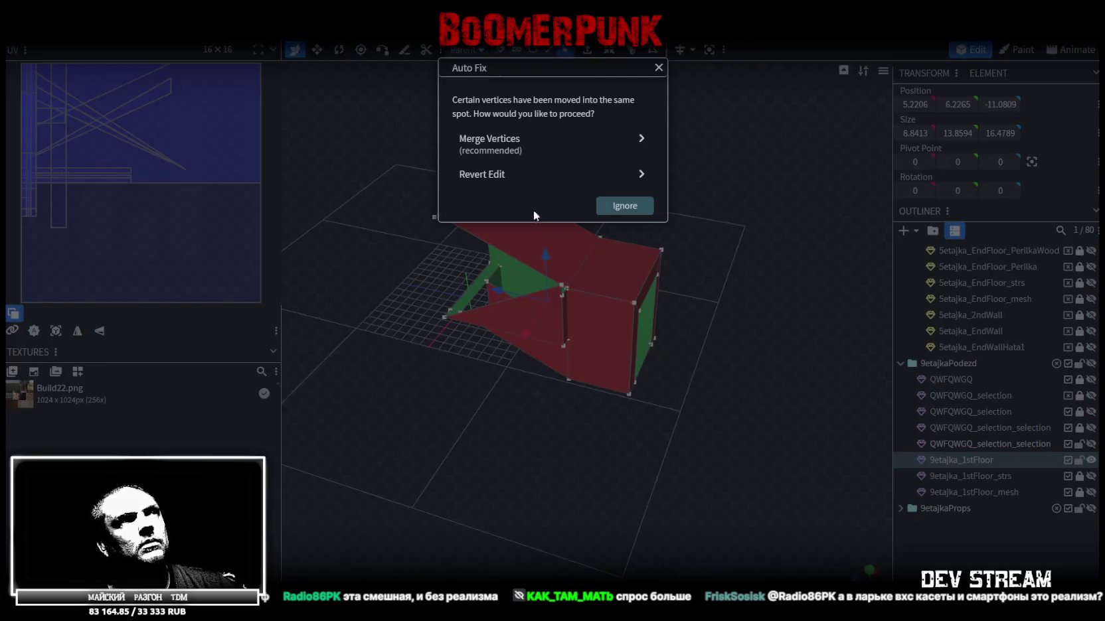
Step: Weld the 7 coincident vertices using Merge Vertices in the Auto Fix prompt
{"action": "left_click", "coordinate": [508, 154]}
{"action": "scroll", "coordinate": [572, 428], "scroll_direction": "up", "scroll_amount": 3}
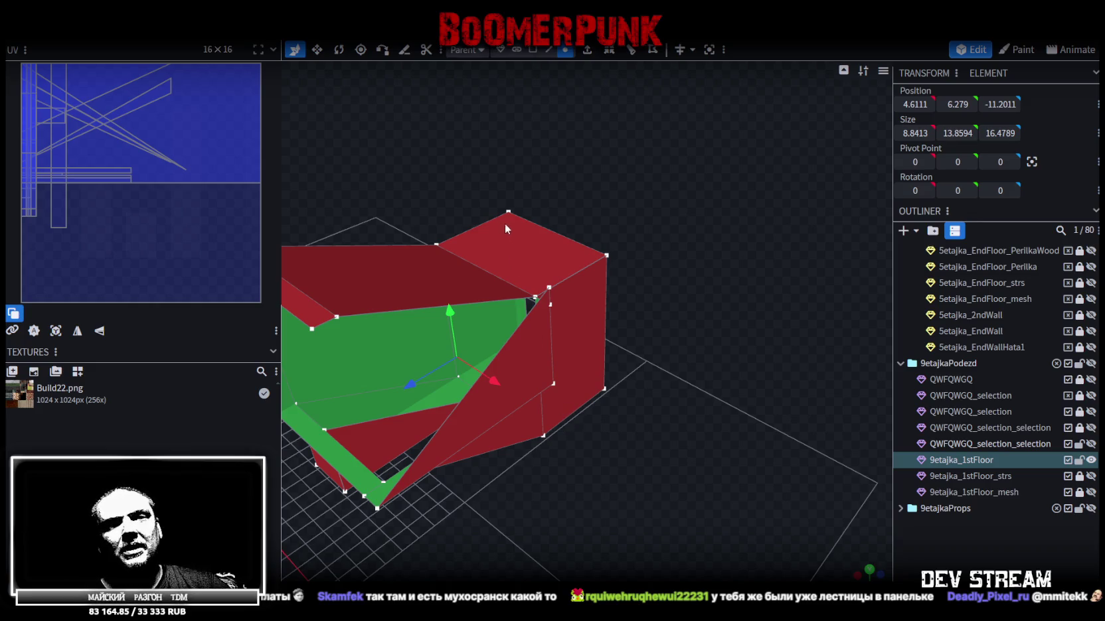
{"action": "mouse_move", "coordinate": [711, 336]}
{"action": "left_mouse_down"}
{"action": "mouse_move", "coordinate": [628, 457]}
{"action": "mouse_move", "coordinate": [697, 450]}
{"action": "mouse_move", "coordinate": [556, 414]}
{"action": "mouse_move", "coordinate": [670, 425]}
{"action": "mouse_move", "coordinate": [731, 406]}
{"action": "left_mouse_up"}
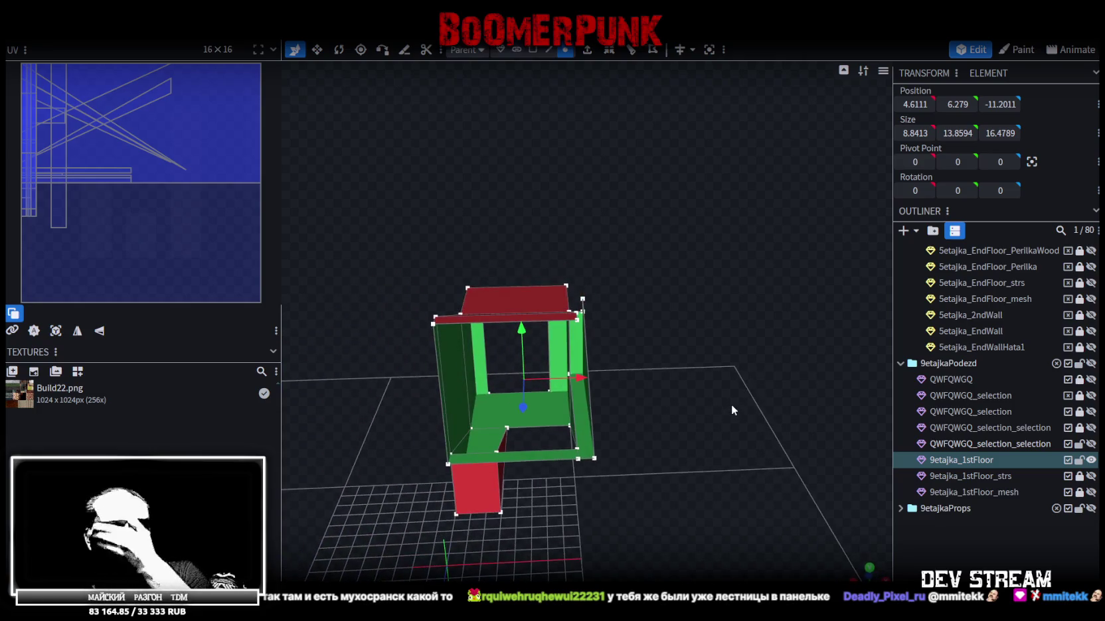
{"action": "left_click_drag", "start_coordinate": [724, 342], "coordinate": [663, 365]}
{"action": "scroll", "coordinate": [697, 336], "scroll_direction": "up", "scroll_amount": 3}
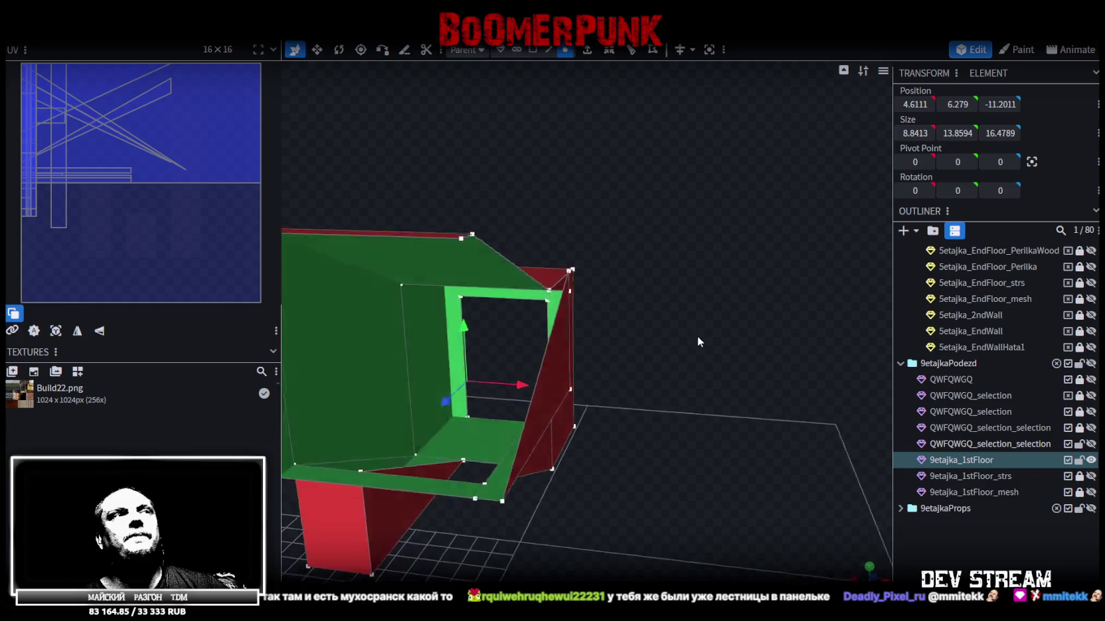
{"action": "scroll", "coordinate": [711, 331], "scroll_direction": "up", "scroll_amount": 2}
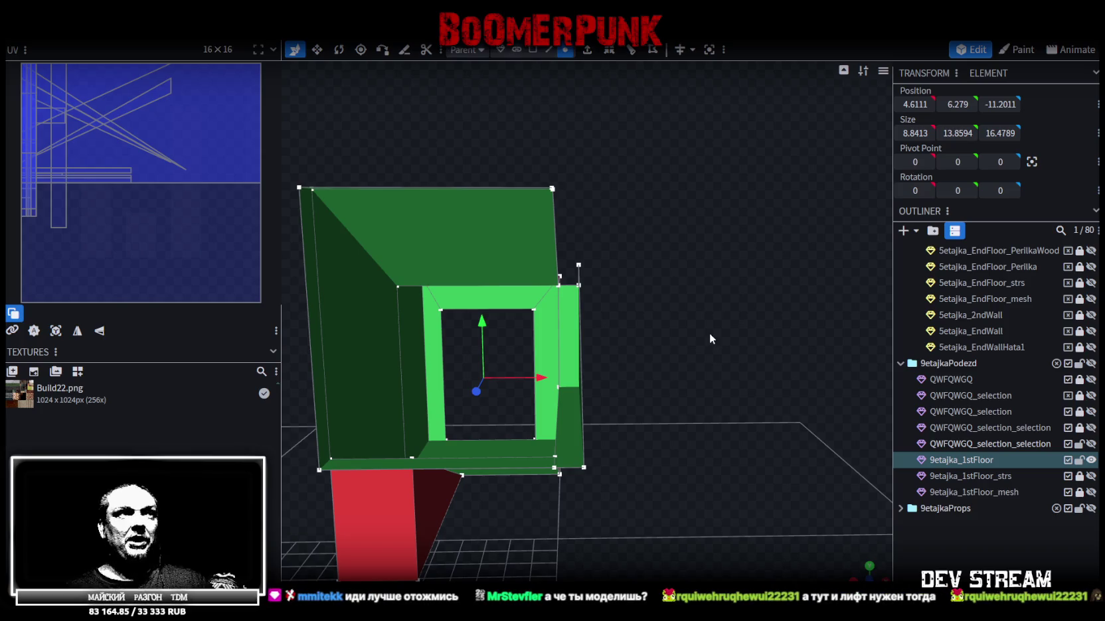
{"action": "mouse_move", "coordinate": [708, 335]}
{"action": "left_mouse_down"}
{"action": "mouse_move", "coordinate": [498, 398]}
{"action": "mouse_move", "coordinate": [479, 339]}
{"action": "mouse_move", "coordinate": [548, 376]}
{"action": "mouse_move", "coordinate": [673, 356]}
{"action": "mouse_move", "coordinate": [535, 439]}
{"action": "mouse_move", "coordinate": [652, 477]}
{"action": "mouse_move", "coordinate": [604, 380]}
{"action": "mouse_move", "coordinate": [518, 421]}
{"action": "mouse_move", "coordinate": [589, 421]}
{"action": "mouse_move", "coordinate": [619, 383]}
{"action": "mouse_move", "coordinate": [639, 463]}
{"action": "mouse_move", "coordinate": [696, 454]}
{"action": "mouse_move", "coordinate": [704, 442]}
{"action": "left_mouse_up"}
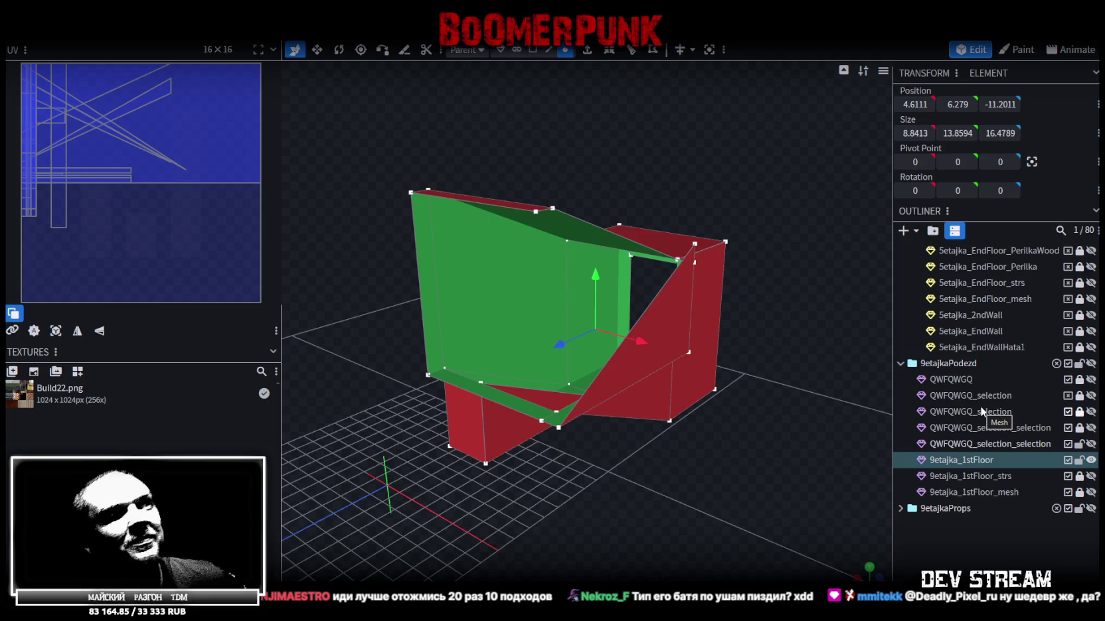
Step: Orbit around the red wall and save the model to Build27.bbmodel
{"action": "mouse_move", "coordinate": [379, 273]}
{"action": "left_mouse_down"}
{"action": "mouse_move", "coordinate": [422, 261]}
{"action": "mouse_move", "coordinate": [332, 300]}
{"action": "mouse_move", "coordinate": [650, 268]}
{"action": "left_mouse_up"}
{"action": "scroll", "coordinate": [622, 203], "scroll_direction": "up", "scroll_amount": 3}
{"action": "mouse_move", "coordinate": [622, 203]}
{"action": "left_mouse_down"}
{"action": "mouse_move", "coordinate": [365, 225]}
{"action": "mouse_move", "coordinate": [355, 264]}
{"action": "left_mouse_up"}
{"action": "key", "text": "ctrl+s"}
{"action": "mouse_move", "coordinate": [533, 390]}
{"action": "left_mouse_down"}
{"action": "mouse_move", "coordinate": [483, 447]}
{"action": "mouse_move", "coordinate": [404, 430]}
{"action": "mouse_move", "coordinate": [452, 442]}
{"action": "left_mouse_up"}
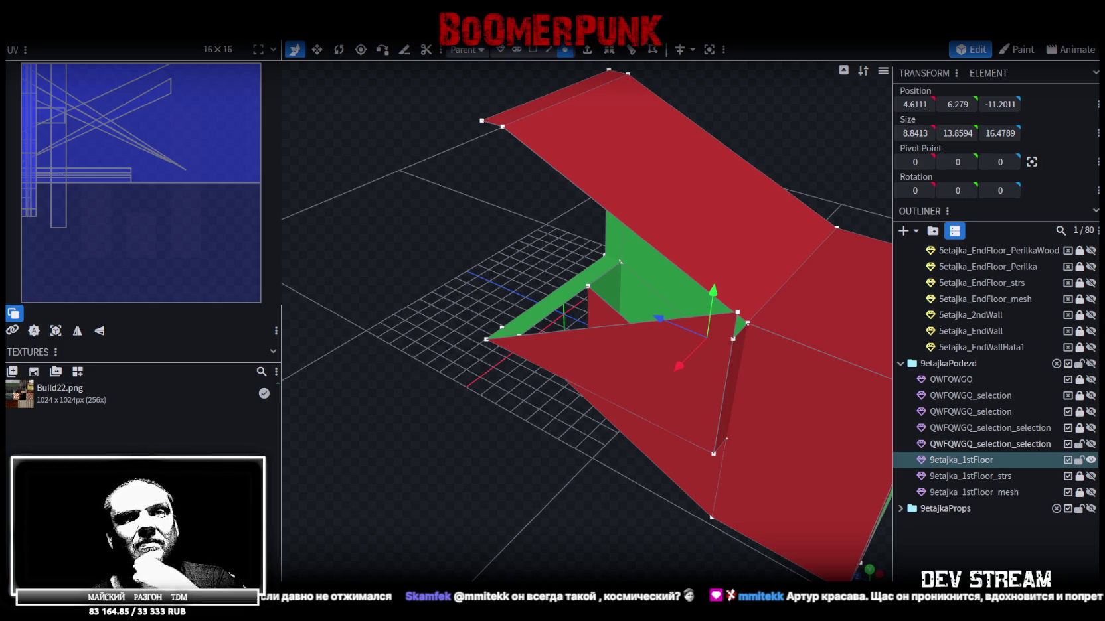
Step: Select the green floor frame's loose corner vertices and weld them with Merge All
{"action": "mouse_move", "coordinate": [446, 438]}
{"action": "left_mouse_down"}
{"action": "mouse_move", "coordinate": [435, 435]}
{"action": "mouse_move", "coordinate": [667, 452]}
{"action": "mouse_move", "coordinate": [621, 450]}
{"action": "left_mouse_up"}
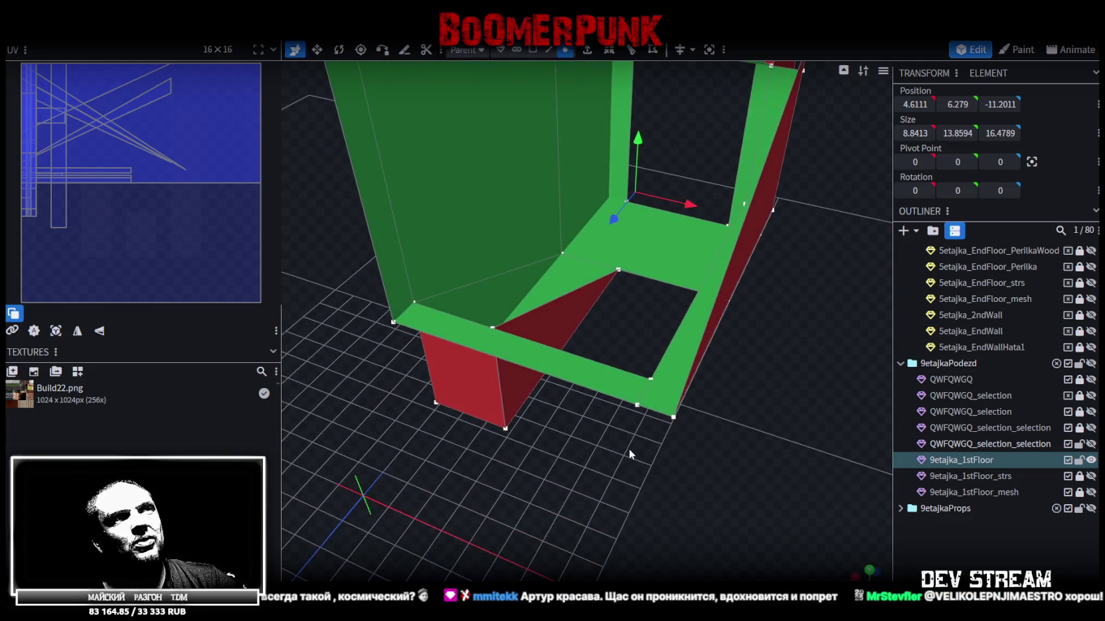
{"action": "mouse_move", "coordinate": [710, 468]}
{"action": "left_mouse_down"}
{"action": "mouse_move", "coordinate": [741, 468]}
{"action": "mouse_move", "coordinate": [712, 392]}
{"action": "left_mouse_up"}
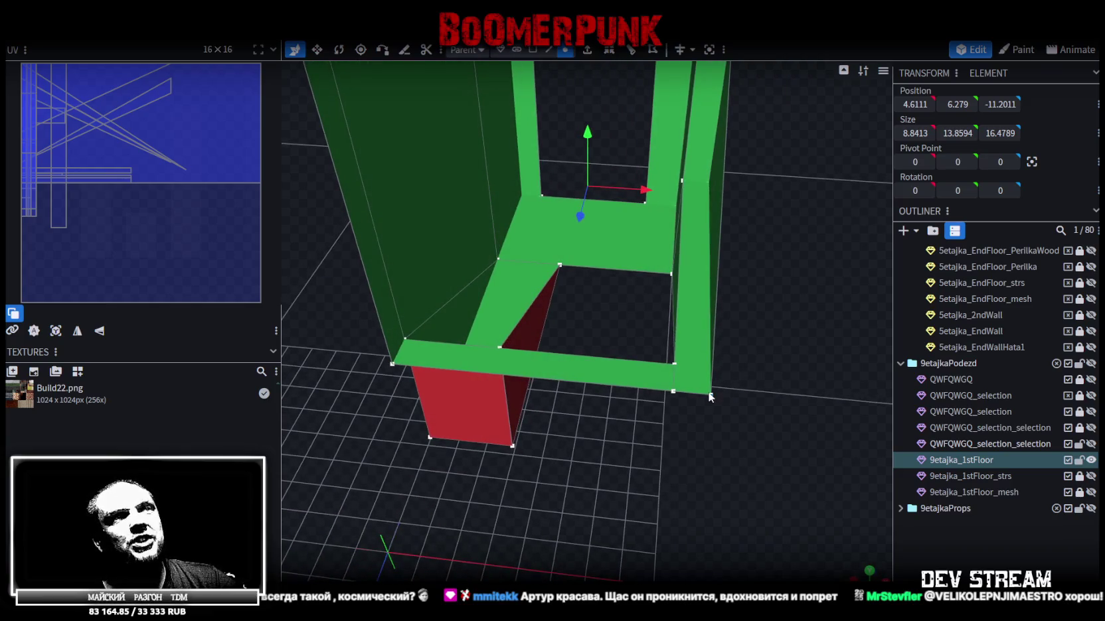
{"action": "mouse_move", "coordinate": [712, 396]}
{"action": "left_mouse_down"}
{"action": "mouse_move", "coordinate": [706, 460]}
{"action": "mouse_move", "coordinate": [693, 459]}
{"action": "left_mouse_up"}
{"action": "left_click", "coordinate": [679, 428]}
{"action": "left_click", "coordinate": [644, 416], "text": "shift"}
{"action": "left_click", "coordinate": [654, 390]}
{"action": "mouse_move", "coordinate": [725, 431]}
{"action": "left_mouse_down"}
{"action": "mouse_move", "coordinate": [780, 455]}
{"action": "mouse_move", "coordinate": [751, 455]}
{"action": "mouse_move", "coordinate": [815, 476]}
{"action": "mouse_move", "coordinate": [786, 384]}
{"action": "left_mouse_up"}
{"action": "left_click", "coordinate": [777, 379], "text": "shift"}
{"action": "mouse_move", "coordinate": [781, 433]}
{"action": "left_mouse_down"}
{"action": "mouse_move", "coordinate": [752, 470]}
{"action": "mouse_move", "coordinate": [757, 423]}
{"action": "left_mouse_up"}
{"action": "left_click", "coordinate": [695, 421], "text": "shift"}
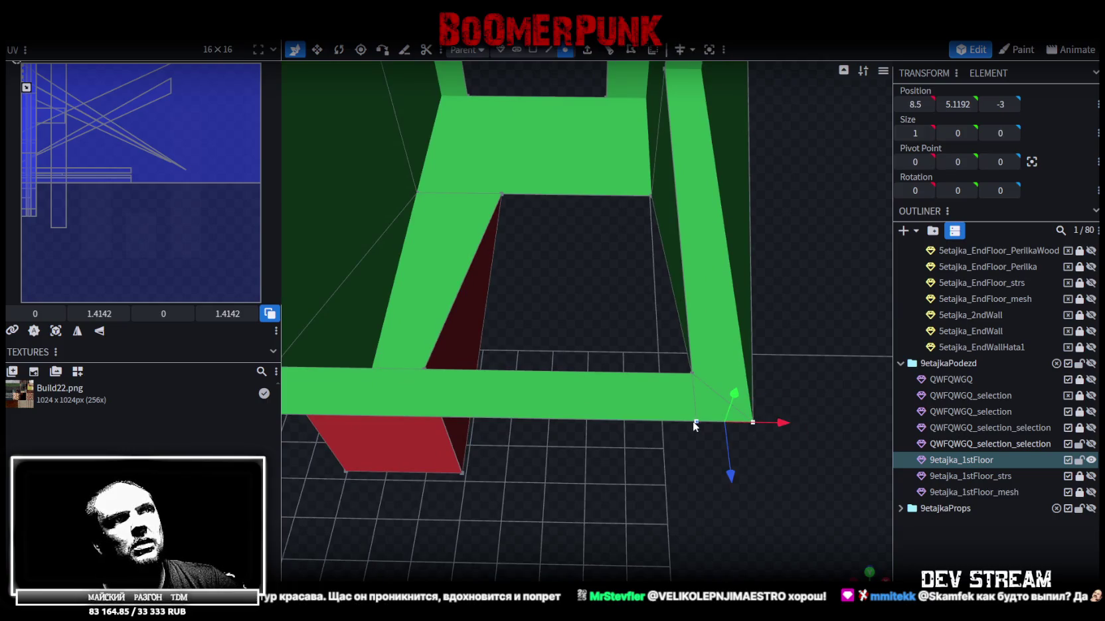
{"action": "right_click", "coordinate": [692, 421]}
{"action": "left_click", "coordinate": [834, 143]}
Step: Inspect the welded corner from a top-down angle and save the model
{"action": "mouse_move", "coordinate": [834, 146]}
{"action": "left_mouse_down"}
{"action": "mouse_move", "coordinate": [663, 469]}
{"action": "mouse_move", "coordinate": [730, 435]}
{"action": "left_mouse_up"}
{"action": "mouse_move", "coordinate": [751, 346]}
{"action": "left_mouse_down"}
{"action": "mouse_move", "coordinate": [733, 334]}
{"action": "mouse_move", "coordinate": [764, 330]}
{"action": "left_mouse_up"}
{"action": "scroll", "coordinate": [642, 465], "scroll_direction": "up", "scroll_amount": 3}
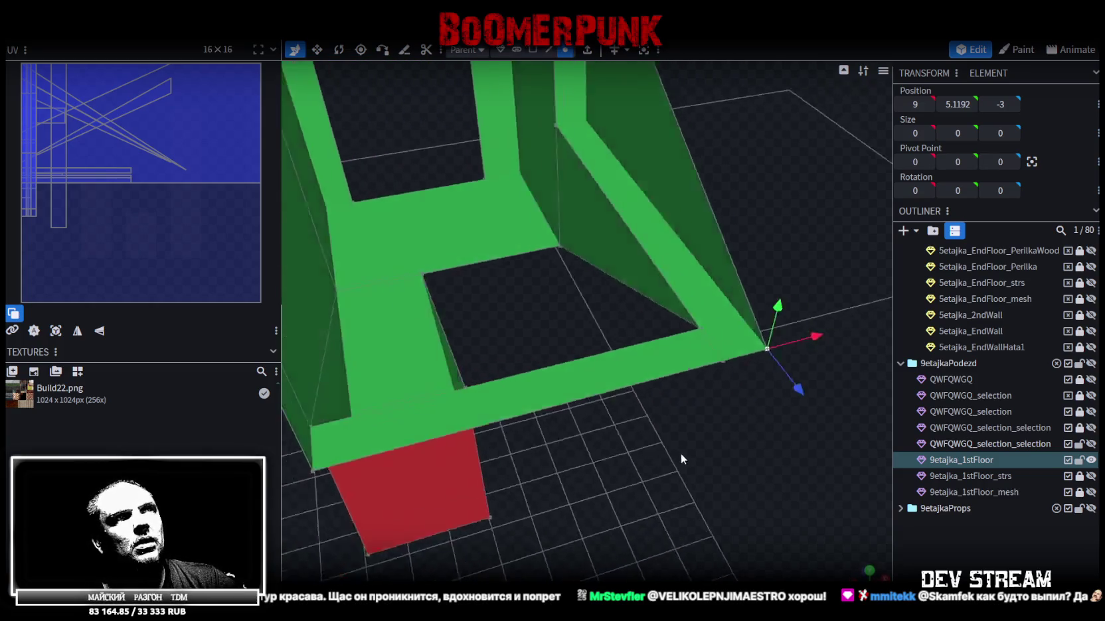
{"action": "scroll", "coordinate": [656, 466], "scroll_direction": "down", "scroll_amount": 2}
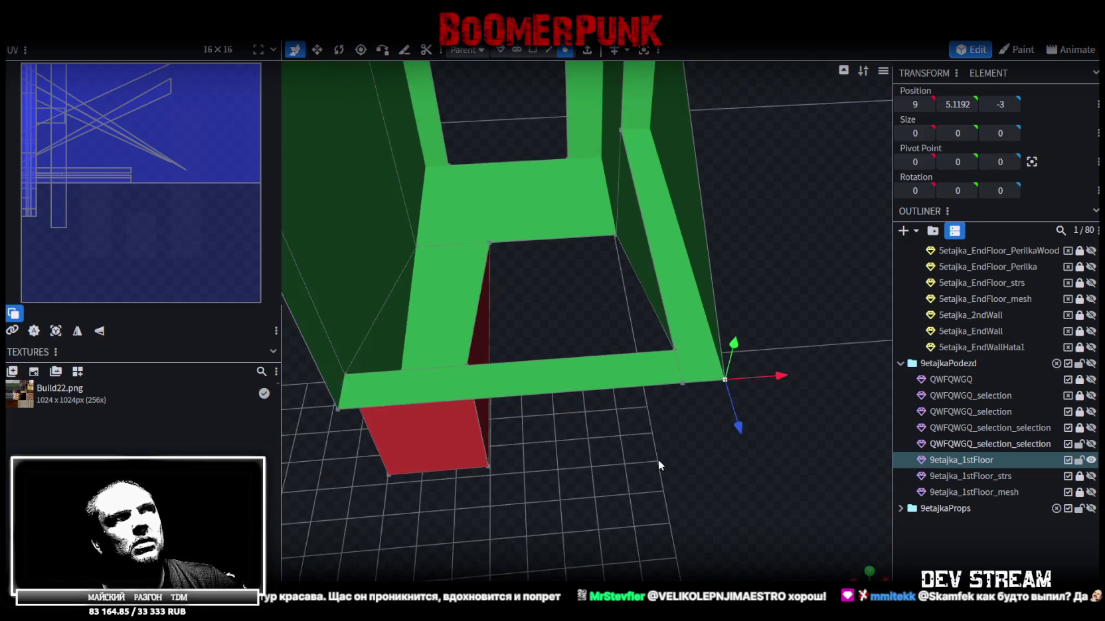
{"action": "scroll", "coordinate": [658, 462], "scroll_direction": "down", "scroll_amount": 2}
{"action": "scroll", "coordinate": [667, 460], "scroll_direction": "down", "scroll_amount": 2}
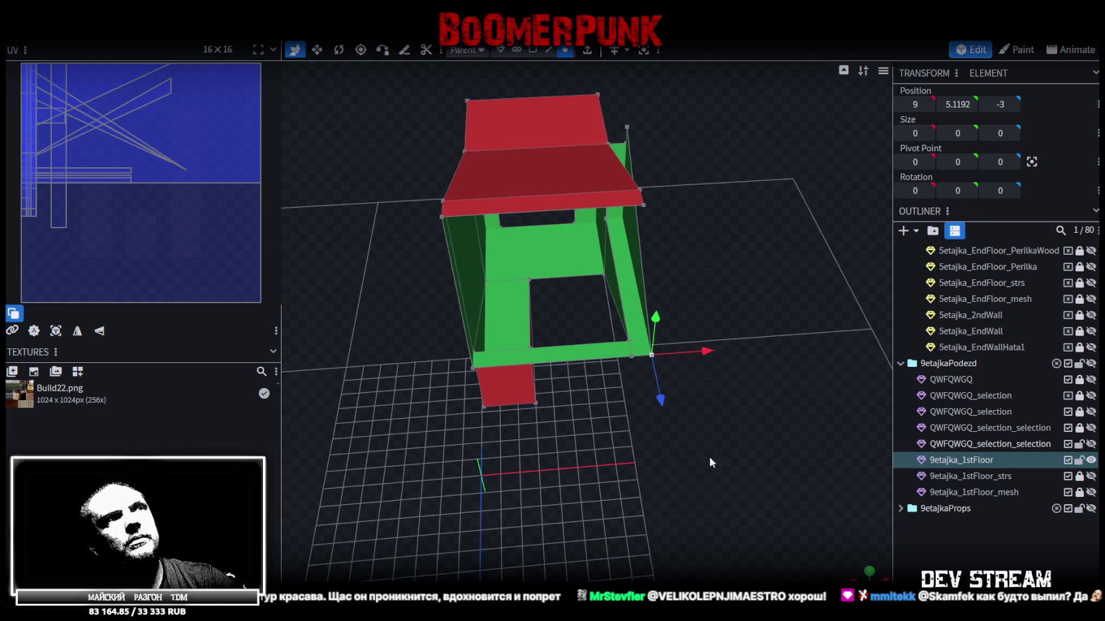
{"action": "mouse_move", "coordinate": [667, 463]}
{"action": "left_mouse_down"}
{"action": "mouse_move", "coordinate": [681, 439]}
{"action": "mouse_move", "coordinate": [505, 436]}
{"action": "mouse_move", "coordinate": [524, 514]}
{"action": "mouse_move", "coordinate": [472, 459]}
{"action": "mouse_move", "coordinate": [440, 457]}
{"action": "mouse_move", "coordinate": [702, 490]}
{"action": "mouse_move", "coordinate": [656, 514]}
{"action": "mouse_move", "coordinate": [583, 529]}
{"action": "mouse_move", "coordinate": [629, 538]}
{"action": "mouse_move", "coordinate": [622, 529]}
{"action": "left_mouse_up"}
{"action": "key", "text": "ctrl+s"}
Step: Select the bottom edge of the red face and view it from a low side angle
{"action": "left_click", "coordinate": [572, 462]}
{"action": "scroll", "coordinate": [816, 477], "scroll_direction": "up", "scroll_amount": 5}
{"action": "mouse_move", "coordinate": [714, 529]}
{"action": "left_mouse_down"}
{"action": "mouse_move", "coordinate": [650, 451]}
{"action": "mouse_move", "coordinate": [596, 448]}
{"action": "mouse_move", "coordinate": [722, 450]}
{"action": "left_mouse_up"}
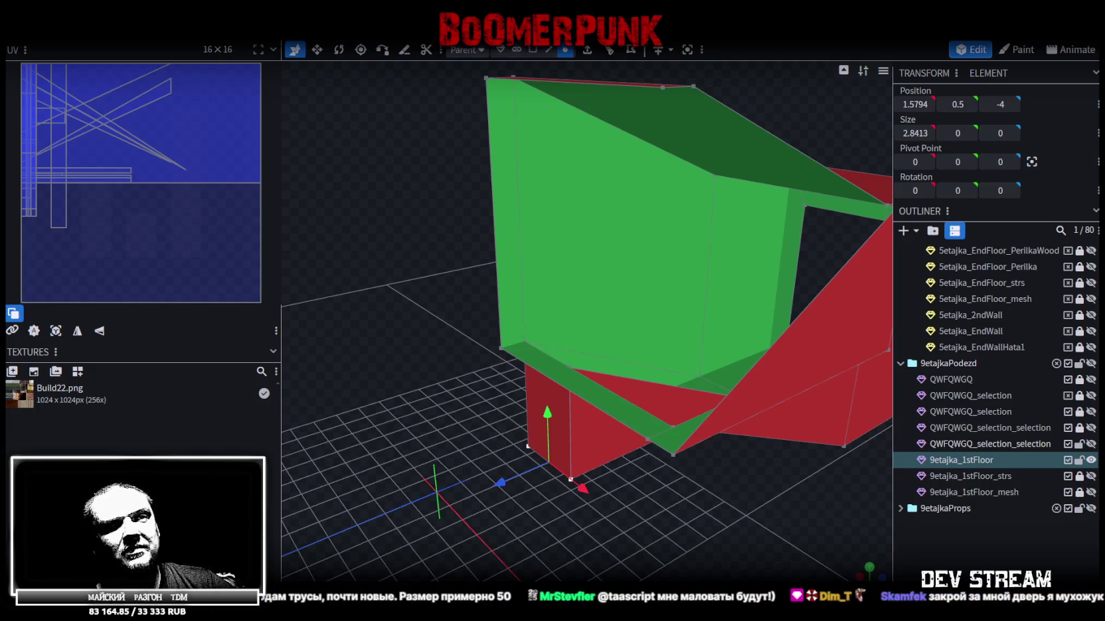
{"action": "left_click_drag", "start_coordinate": [637, 464], "coordinate": [731, 472]}
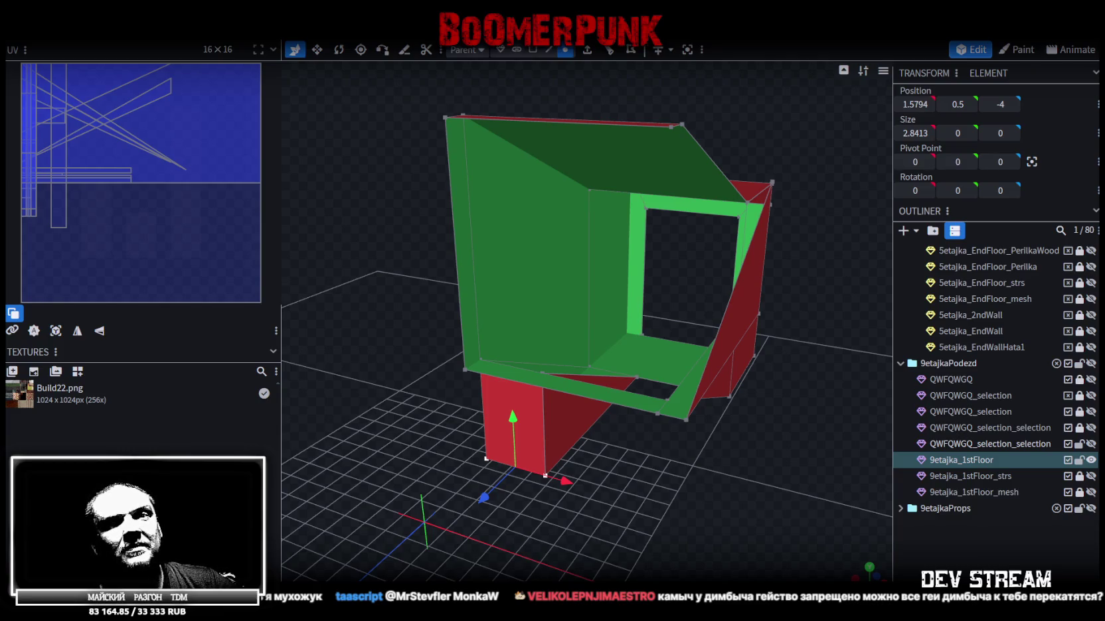
{"action": "scroll", "coordinate": [757, 474], "scroll_direction": "up", "scroll_amount": 3}
{"action": "mouse_move", "coordinate": [756, 474]}
{"action": "left_mouse_down"}
{"action": "mouse_move", "coordinate": [738, 491]}
{"action": "mouse_move", "coordinate": [781, 487]}
{"action": "mouse_move", "coordinate": [745, 464]}
{"action": "mouse_move", "coordinate": [535, 457]}
{"action": "mouse_move", "coordinate": [657, 480]}
{"action": "mouse_move", "coordinate": [800, 464]}
{"action": "mouse_move", "coordinate": [748, 480]}
{"action": "mouse_move", "coordinate": [740, 462]}
{"action": "mouse_move", "coordinate": [729, 465]}
{"action": "mouse_move", "coordinate": [749, 464]}
{"action": "mouse_move", "coordinate": [789, 415]}
{"action": "mouse_move", "coordinate": [757, 439]}
{"action": "mouse_move", "coordinate": [670, 464]}
{"action": "mouse_move", "coordinate": [769, 452]}
{"action": "mouse_move", "coordinate": [816, 411]}
{"action": "mouse_move", "coordinate": [745, 408]}
{"action": "mouse_move", "coordinate": [734, 415]}
{"action": "mouse_move", "coordinate": [737, 440]}
{"action": "left_mouse_up"}
{"action": "scroll", "coordinate": [729, 466], "scroll_direction": "up", "scroll_amount": 2}
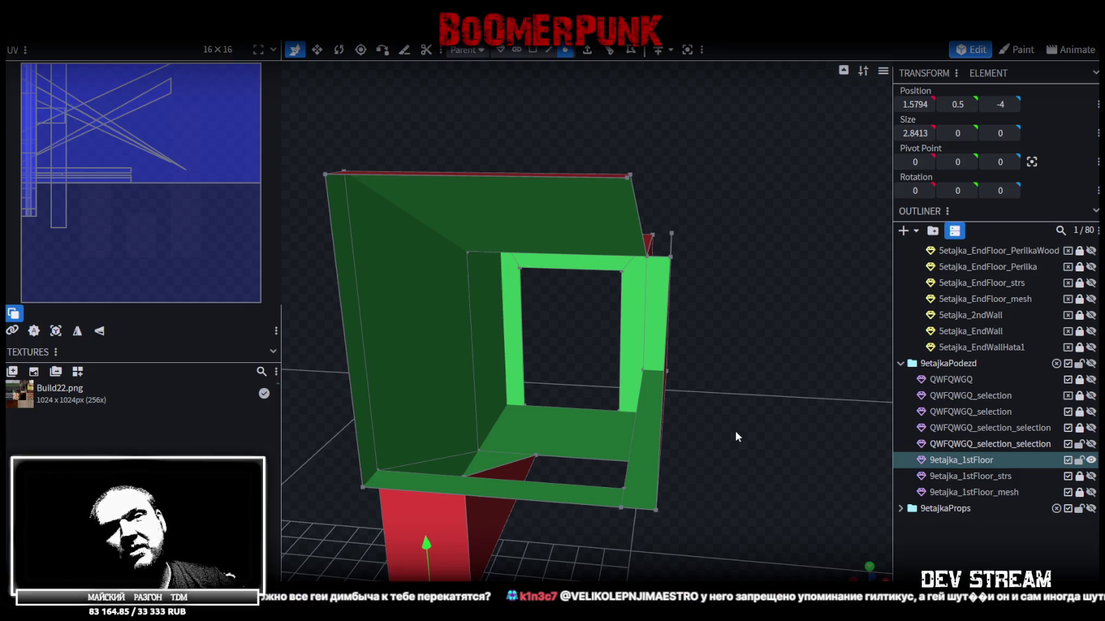
{"action": "mouse_move", "coordinate": [736, 431]}
{"action": "left_mouse_down"}
{"action": "mouse_move", "coordinate": [808, 376]}
{"action": "mouse_move", "coordinate": [848, 375]}
{"action": "mouse_move", "coordinate": [803, 352]}
{"action": "mouse_move", "coordinate": [808, 386]}
{"action": "mouse_move", "coordinate": [780, 359]}
{"action": "mouse_move", "coordinate": [794, 360]}
{"action": "mouse_move", "coordinate": [782, 366]}
{"action": "left_mouse_up"}
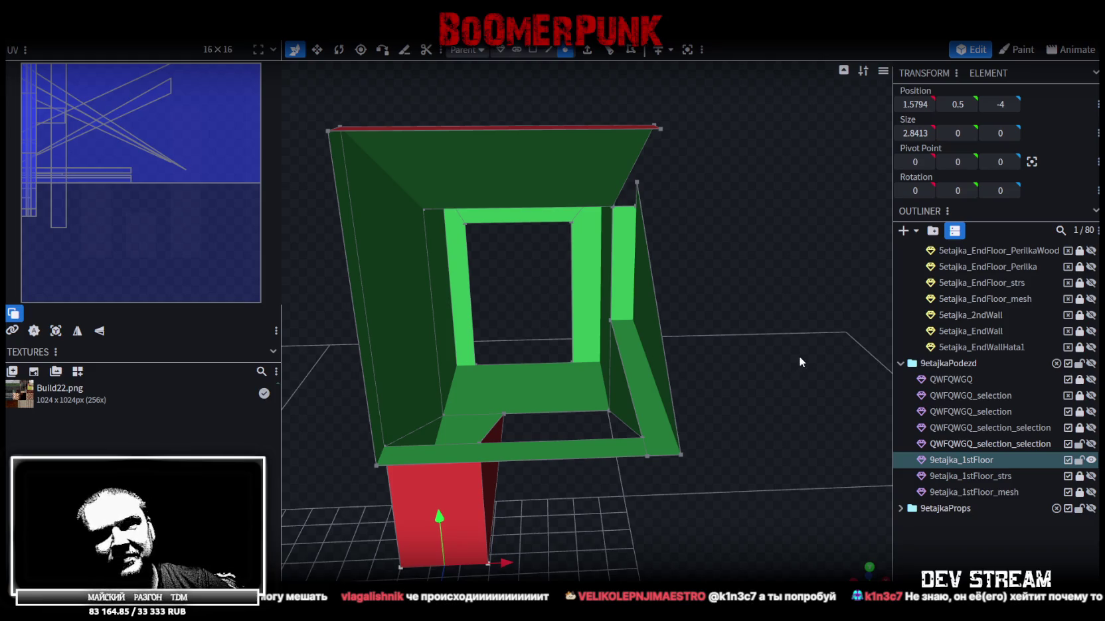
{"action": "mouse_move", "coordinate": [797, 354]}
{"action": "left_mouse_down"}
{"action": "mouse_move", "coordinate": [808, 278]}
{"action": "mouse_move", "coordinate": [766, 290]}
{"action": "left_mouse_up"}
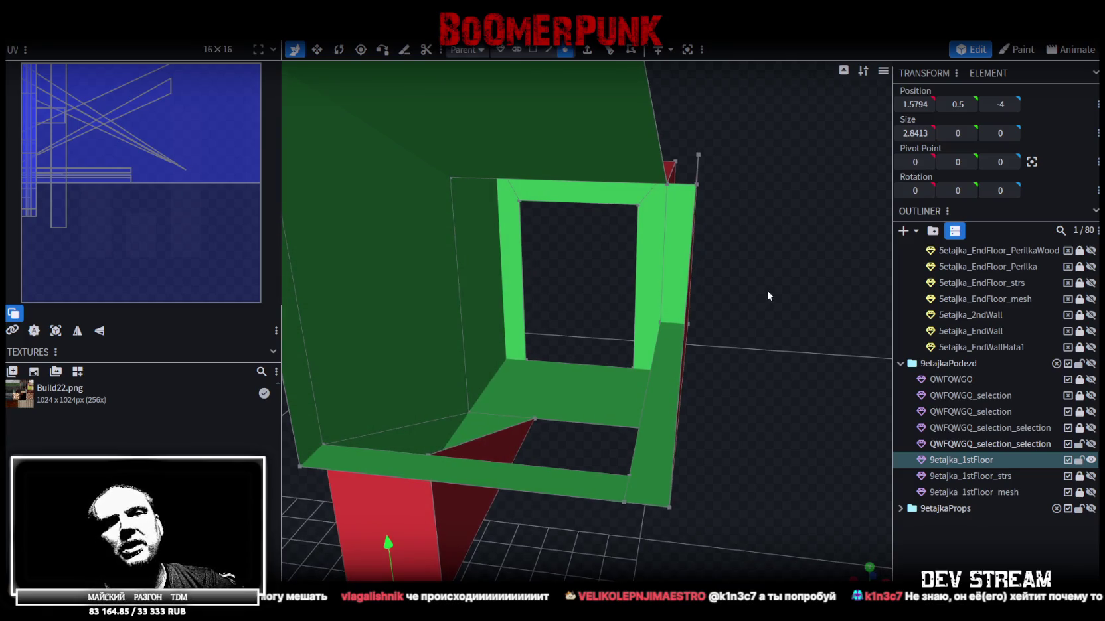
{"action": "left_click_drag", "start_coordinate": [766, 289], "coordinate": [767, 290]}
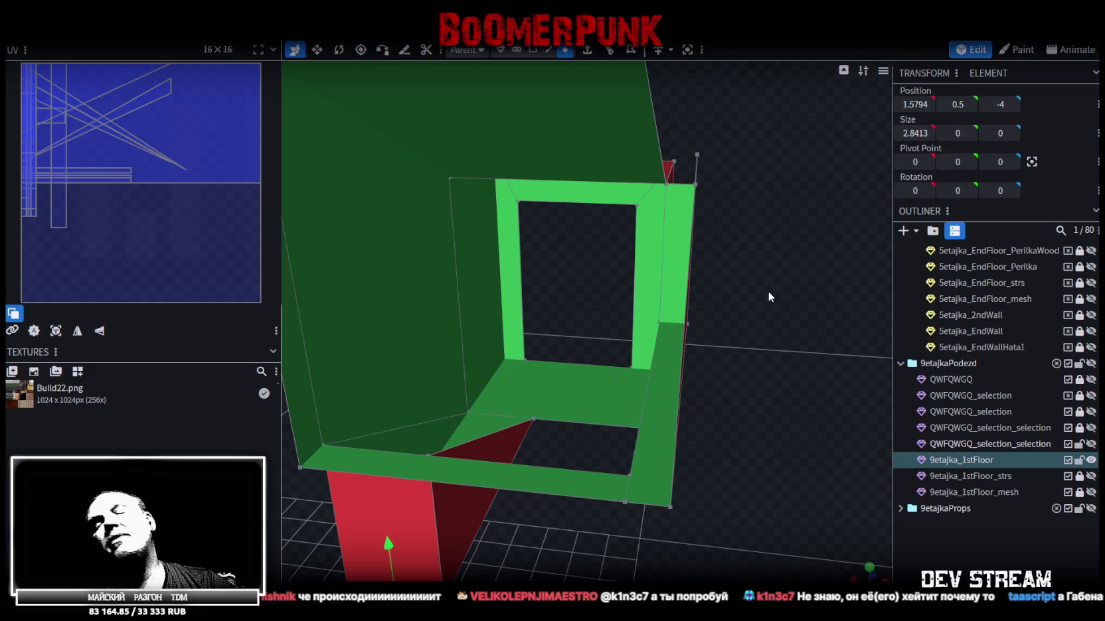
{"action": "left_click_drag", "start_coordinate": [767, 291], "coordinate": [773, 283]}
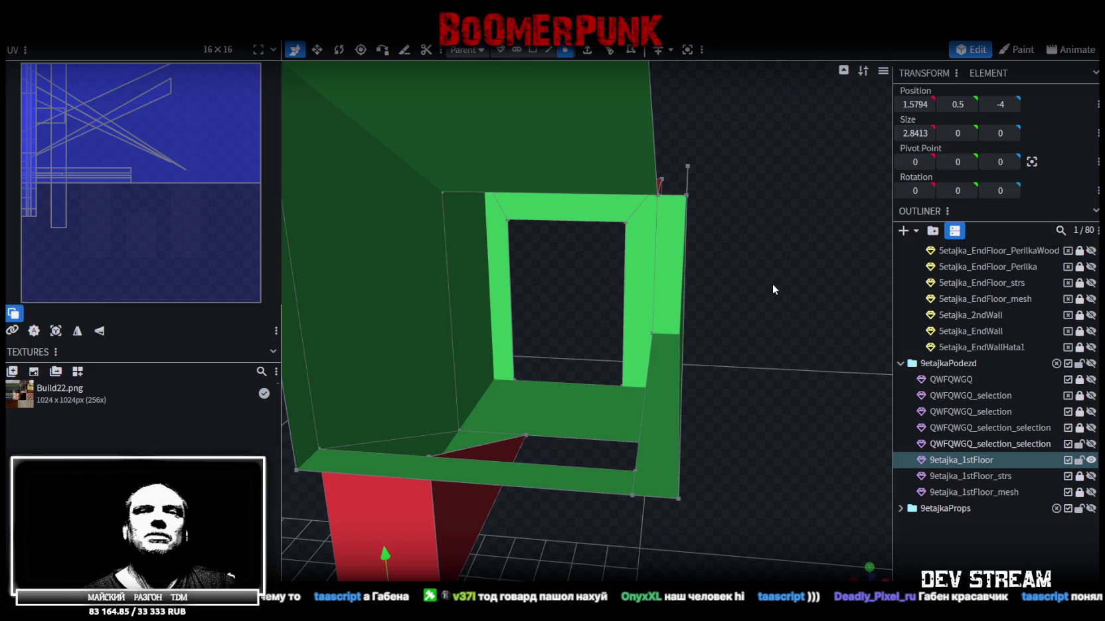
{"action": "mouse_move", "coordinate": [773, 282]}
{"action": "left_mouse_down"}
{"action": "mouse_move", "coordinate": [518, 282]}
{"action": "mouse_move", "coordinate": [539, 283]}
{"action": "mouse_move", "coordinate": [637, 211]}
{"action": "left_mouse_up"}
{"action": "key", "text": "ctrl+s"}
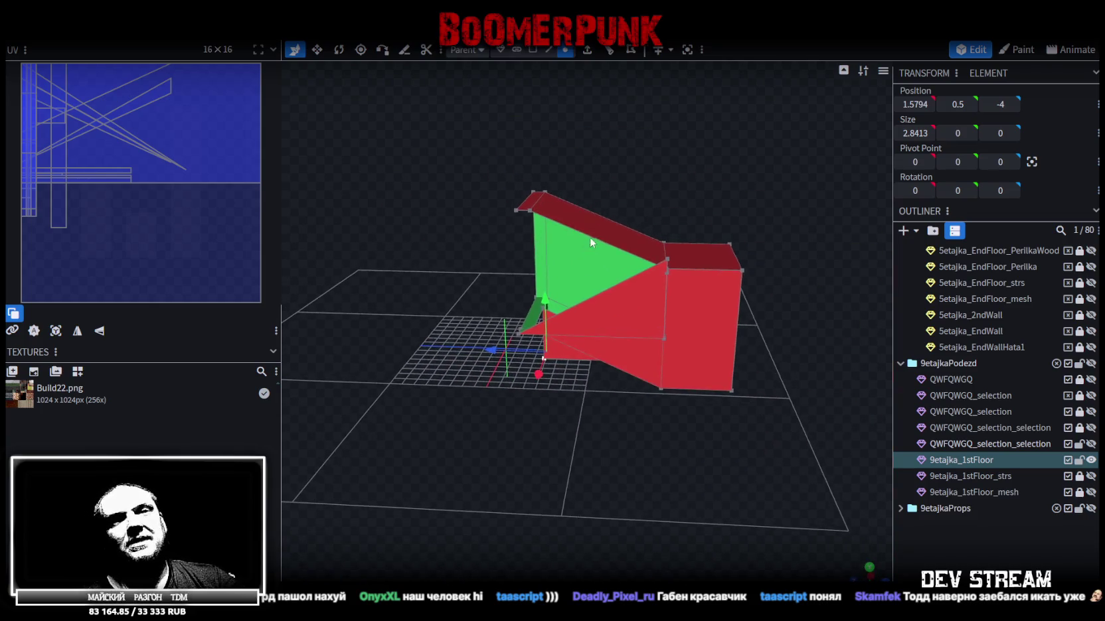
Step: Orbit around the 9etajka_1stFloor entrance mesh to inspect it from above, front and left
{"action": "left_click_drag", "start_coordinate": [466, 215], "coordinate": [600, 227]}
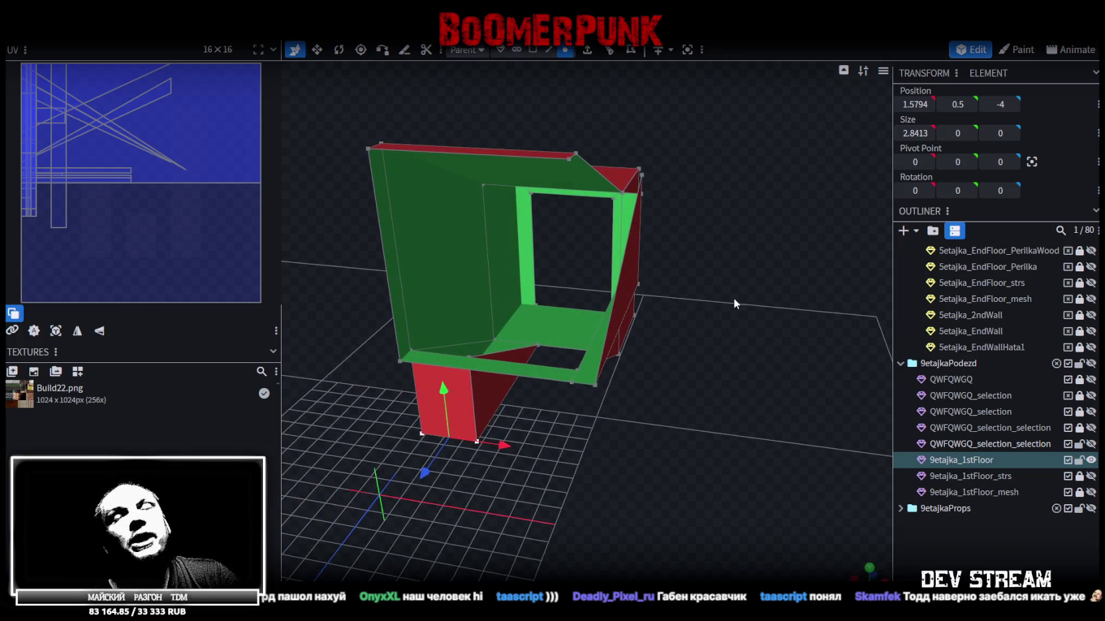
{"action": "left_click_drag", "start_coordinate": [773, 366], "coordinate": [738, 371]}
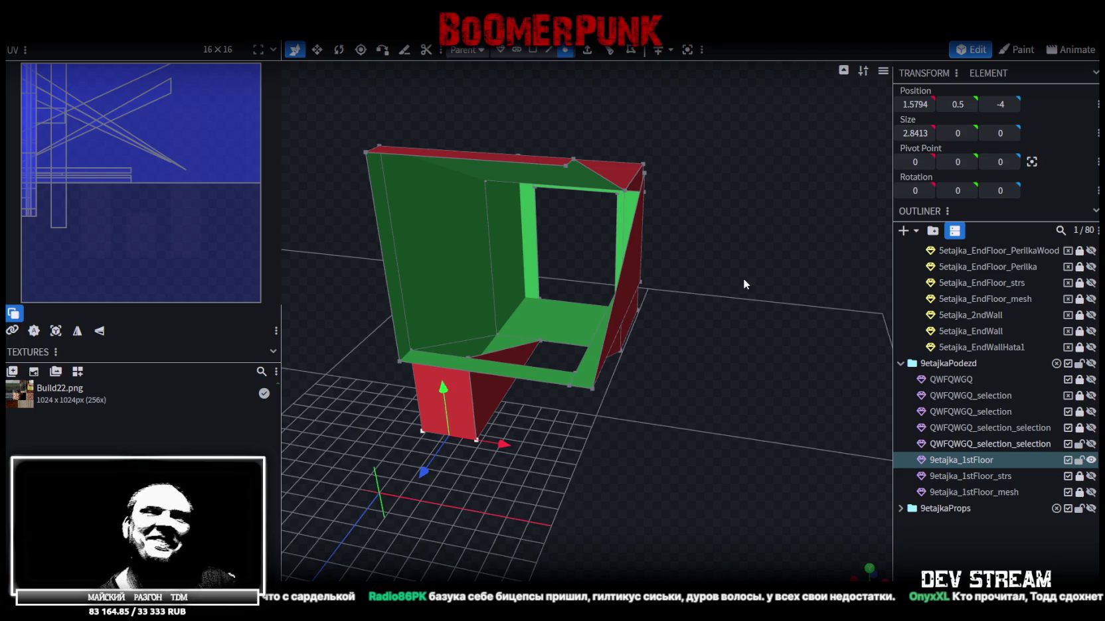
{"action": "mouse_move", "coordinate": [738, 284]}
{"action": "left_mouse_down"}
{"action": "mouse_move", "coordinate": [714, 288]}
{"action": "mouse_move", "coordinate": [742, 280]}
{"action": "left_mouse_up"}
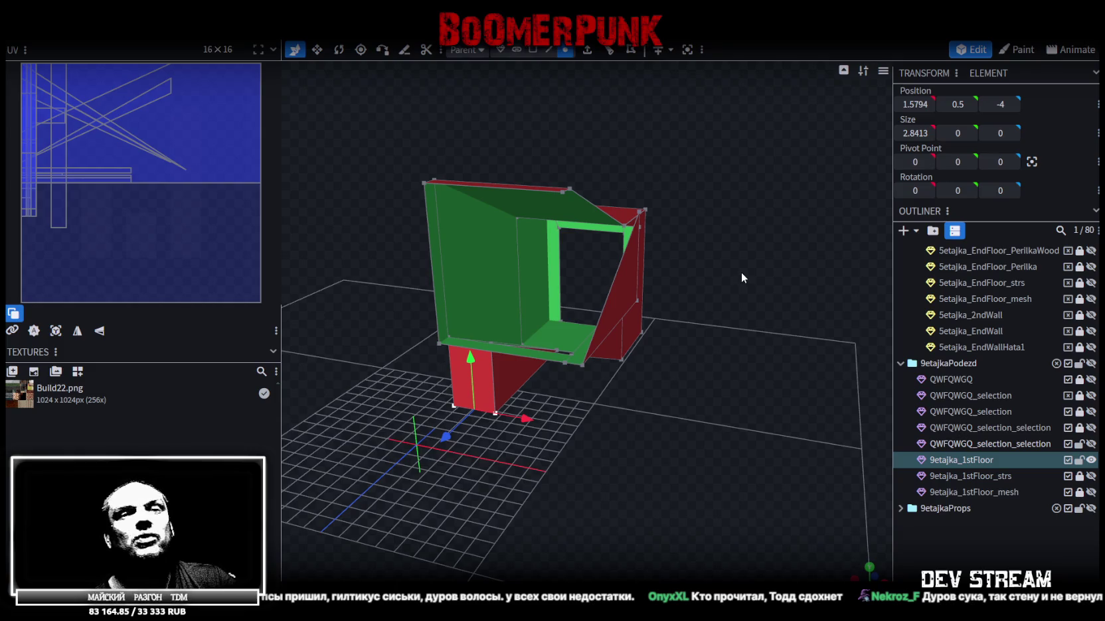
{"action": "mouse_move", "coordinate": [740, 272]}
{"action": "left_mouse_down"}
{"action": "mouse_move", "coordinate": [733, 313]}
{"action": "mouse_move", "coordinate": [528, 323]}
{"action": "mouse_move", "coordinate": [466, 305]}
{"action": "mouse_move", "coordinate": [487, 269]}
{"action": "mouse_move", "coordinate": [610, 332]}
{"action": "mouse_move", "coordinate": [661, 401]}
{"action": "mouse_move", "coordinate": [704, 420]}
{"action": "mouse_move", "coordinate": [697, 395]}
{"action": "left_mouse_up"}
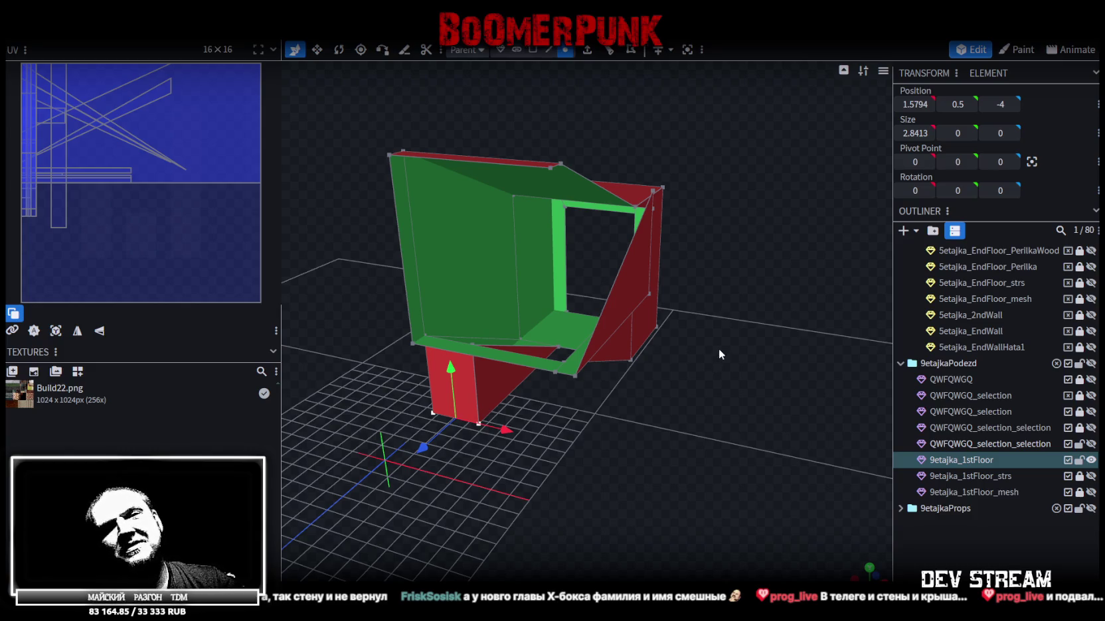
{"action": "mouse_move", "coordinate": [718, 348]}
{"action": "left_mouse_down"}
{"action": "mouse_move", "coordinate": [715, 363]}
{"action": "mouse_move", "coordinate": [748, 347]}
{"action": "left_mouse_up"}
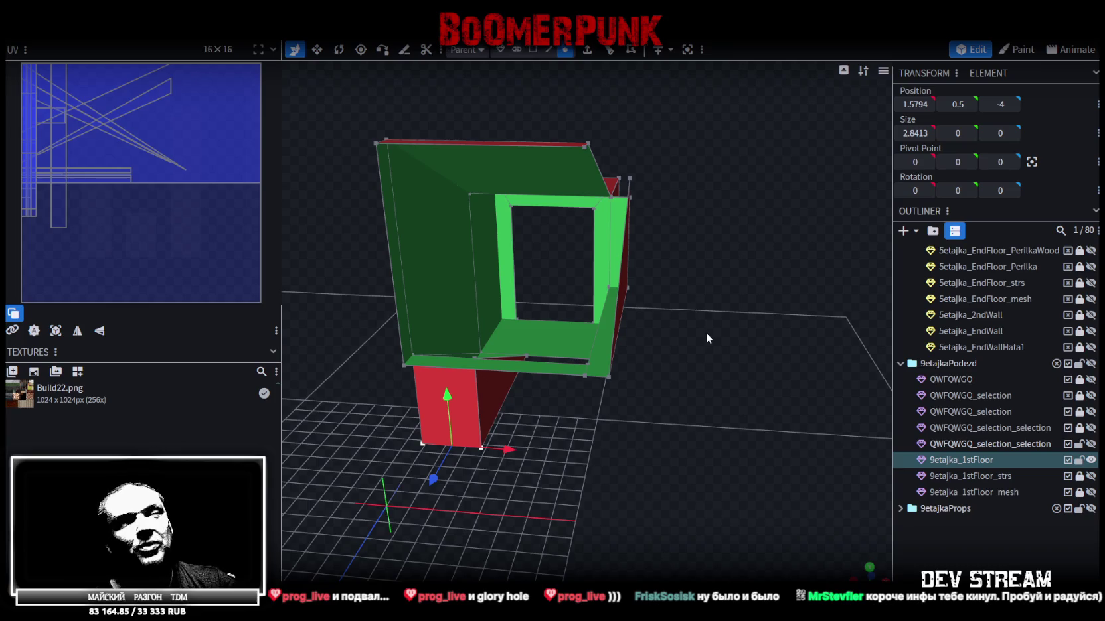
{"action": "mouse_move", "coordinate": [704, 332]}
{"action": "left_mouse_down"}
{"action": "mouse_move", "coordinate": [566, 347]}
{"action": "mouse_move", "coordinate": [619, 328]}
{"action": "mouse_move", "coordinate": [716, 341]}
{"action": "left_mouse_up"}
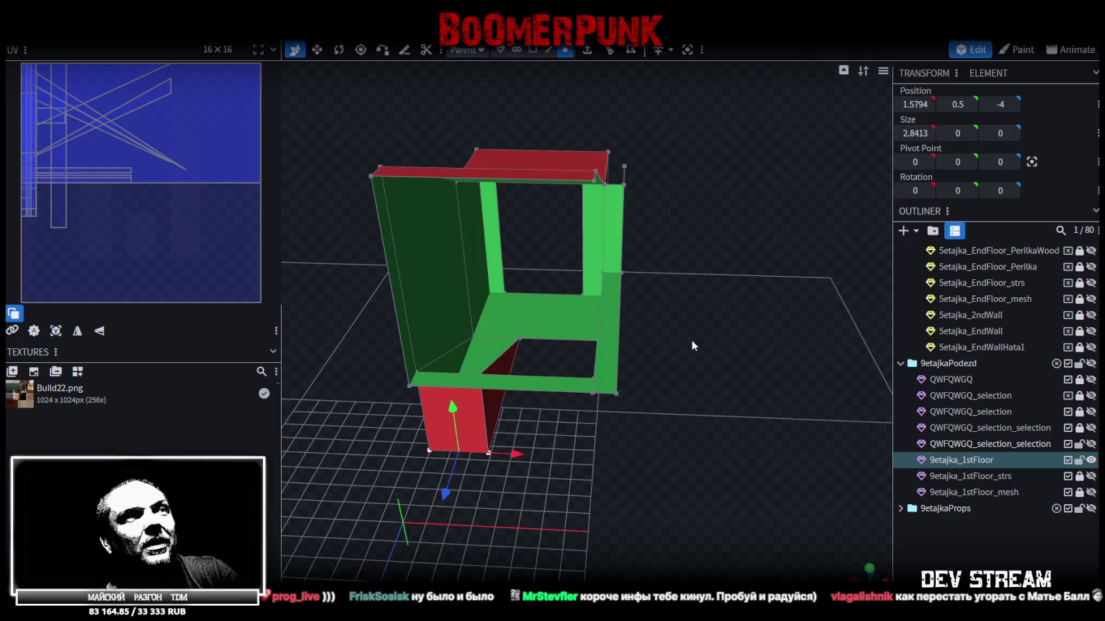
{"action": "mouse_move", "coordinate": [691, 340]}
{"action": "left_mouse_down"}
{"action": "mouse_move", "coordinate": [648, 327]}
{"action": "mouse_move", "coordinate": [652, 319]}
{"action": "left_mouse_up"}
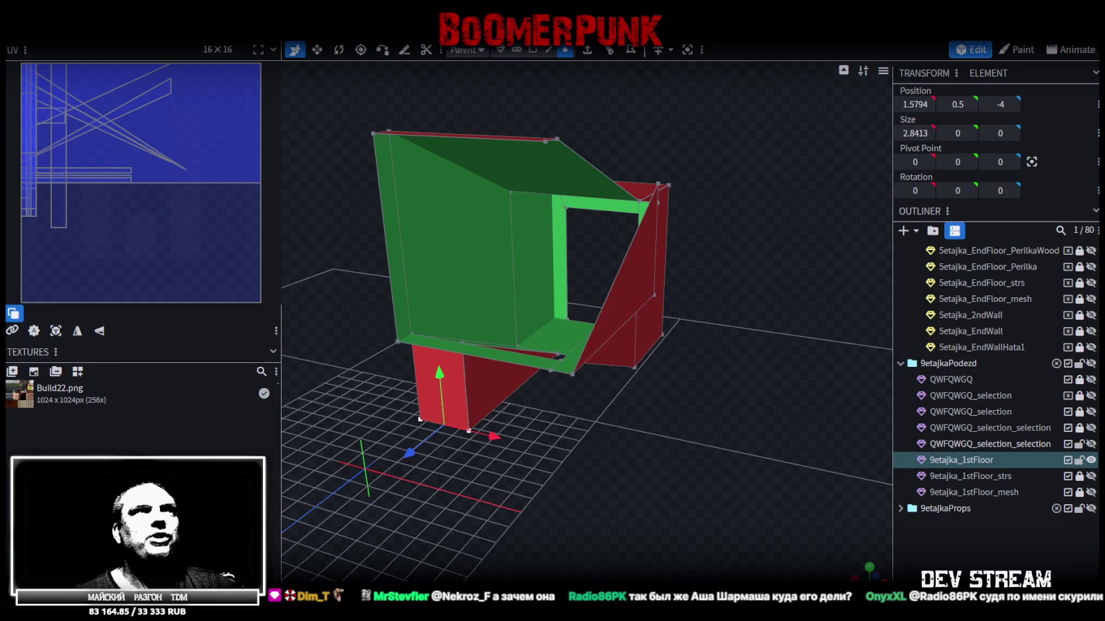
{"action": "left_click_drag", "start_coordinate": [664, 445], "coordinate": [670, 456]}
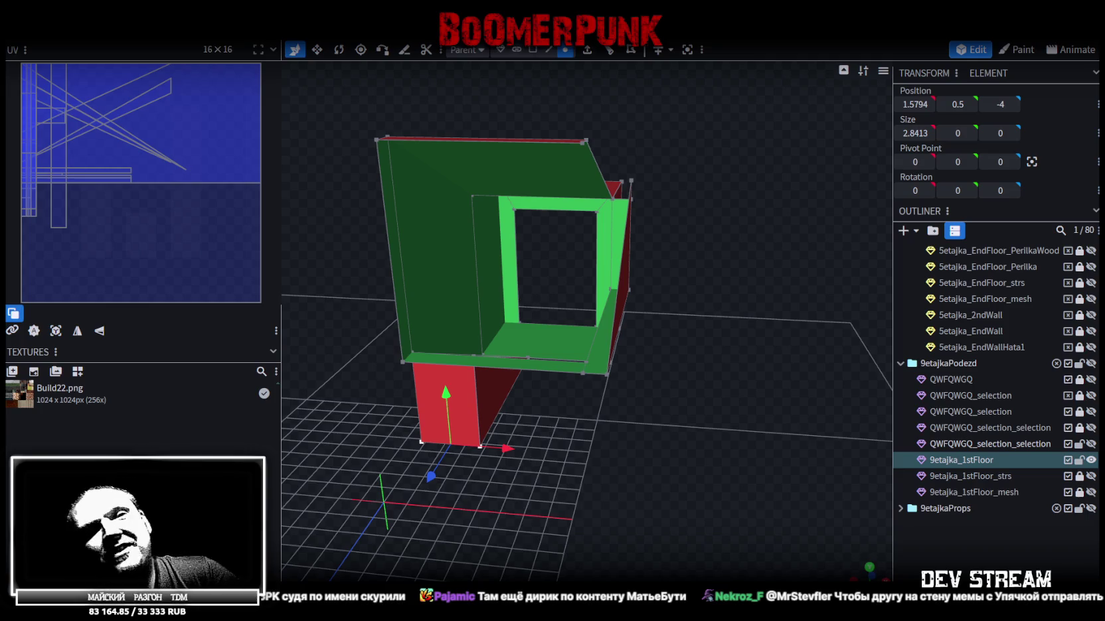
{"action": "left_click_drag", "start_coordinate": [849, 463], "coordinate": [690, 466]}
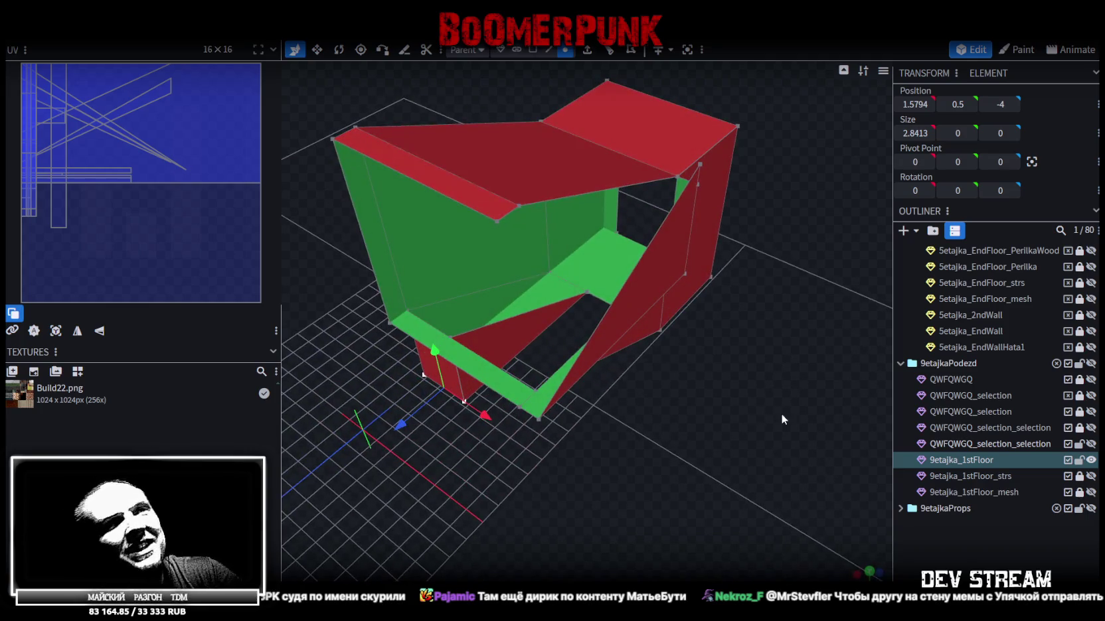
Step: Save, unhide 9etajka_1stFloor_strs and QWFQWGQ_selection_selection, then switch back to Unity
{"action": "key", "text": "ctrl+s"}
{"action": "left_click_drag", "start_coordinate": [677, 326], "coordinate": [638, 318]}
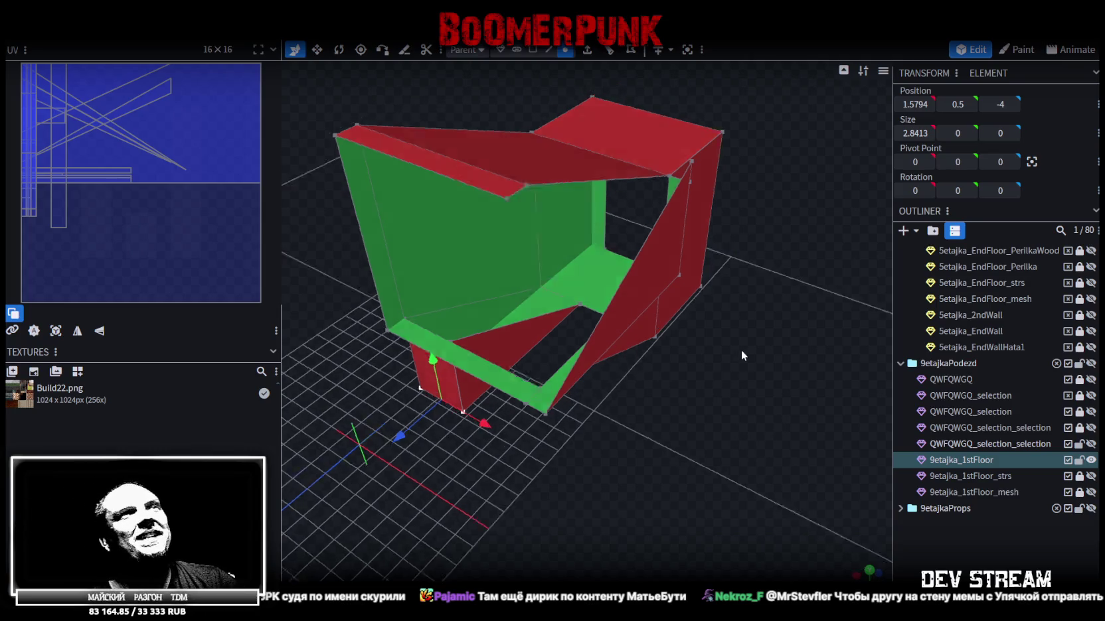
{"action": "left_click", "coordinate": [1091, 476]}
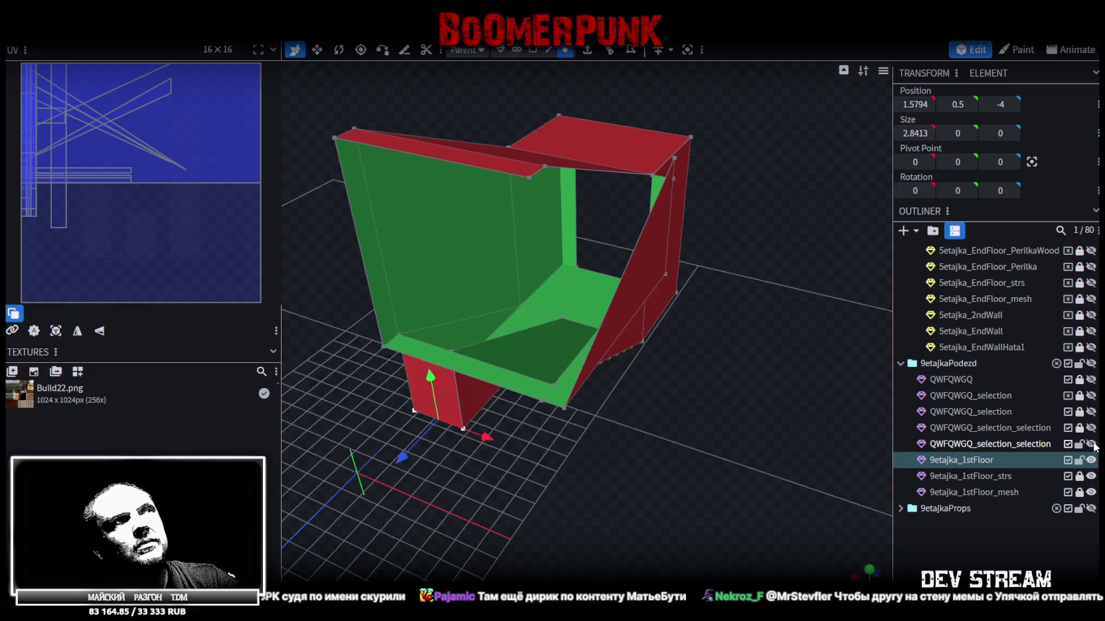
{"action": "left_click", "coordinate": [1091, 444]}
{"action": "mouse_move", "coordinate": [782, 232]}
{"action": "left_mouse_down"}
{"action": "mouse_move", "coordinate": [598, 224]}
{"action": "mouse_move", "coordinate": [606, 211]}
{"action": "mouse_move", "coordinate": [603, 461]}
{"action": "mouse_move", "coordinate": [579, 473]}
{"action": "mouse_move", "coordinate": [488, 446]}
{"action": "mouse_move", "coordinate": [595, 470]}
{"action": "mouse_move", "coordinate": [598, 454]}
{"action": "mouse_move", "coordinate": [509, 458]}
{"action": "mouse_move", "coordinate": [567, 452]}
{"action": "mouse_move", "coordinate": [569, 442]}
{"action": "left_mouse_up"}
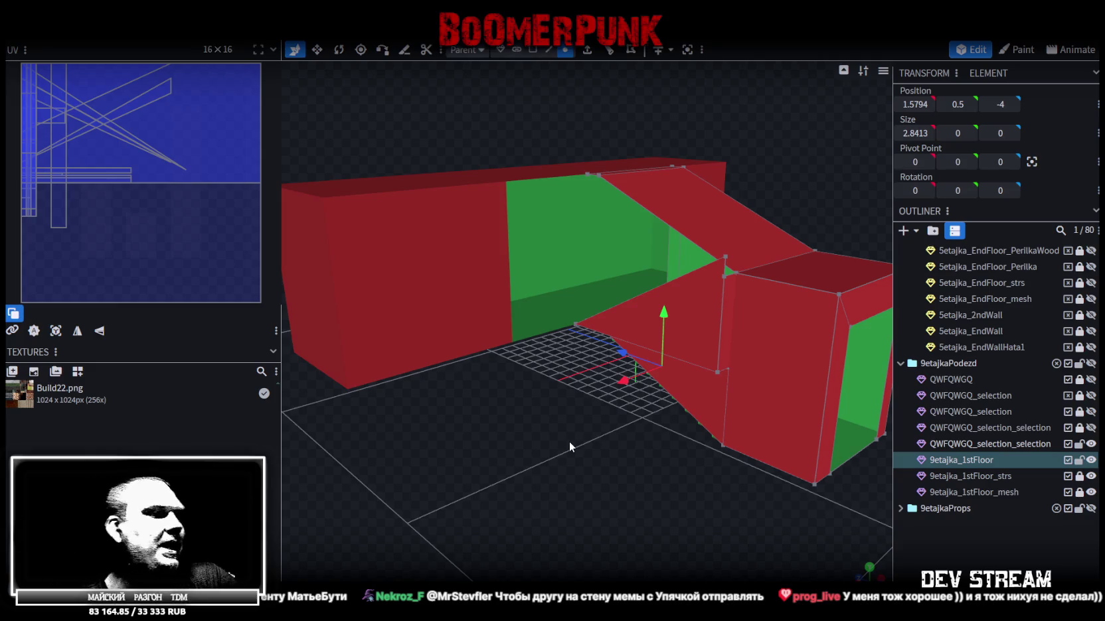
{"action": "key", "text": "alt+Tab"}
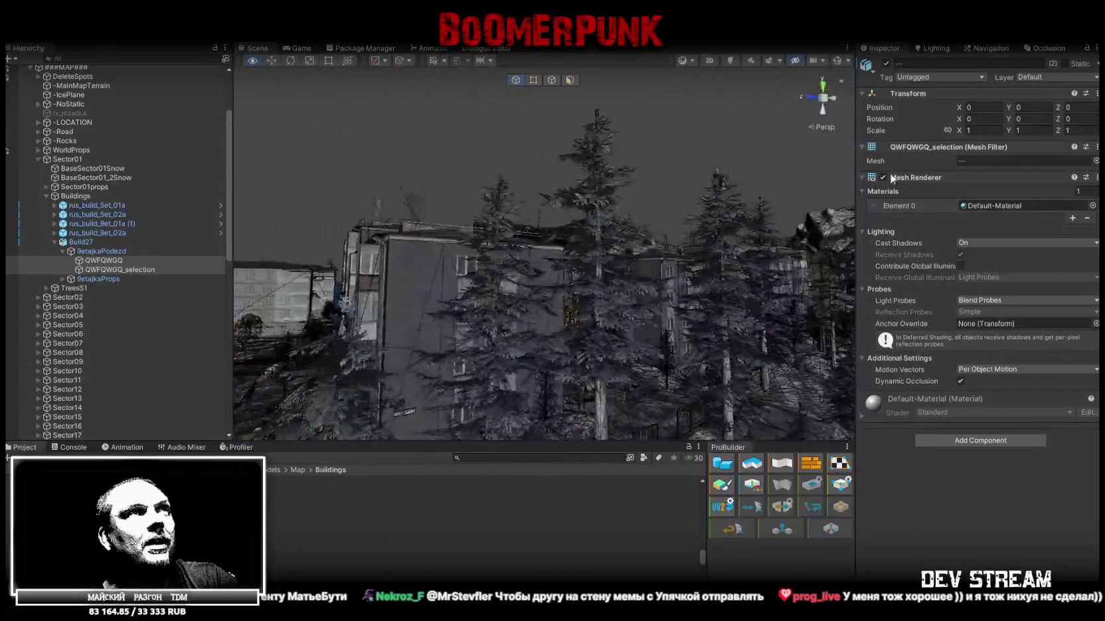
Step: Frame and orbit around the Setajka_EndFloor mesh and its stairs in the stairwell
{"action": "mouse_move", "coordinate": [730, 266]}
{"action": "right_mouse_down"}
{"action": "mouse_move", "coordinate": [738, 257]}
{"action": "mouse_move", "coordinate": [451, 328]}
{"action": "right_mouse_up"}
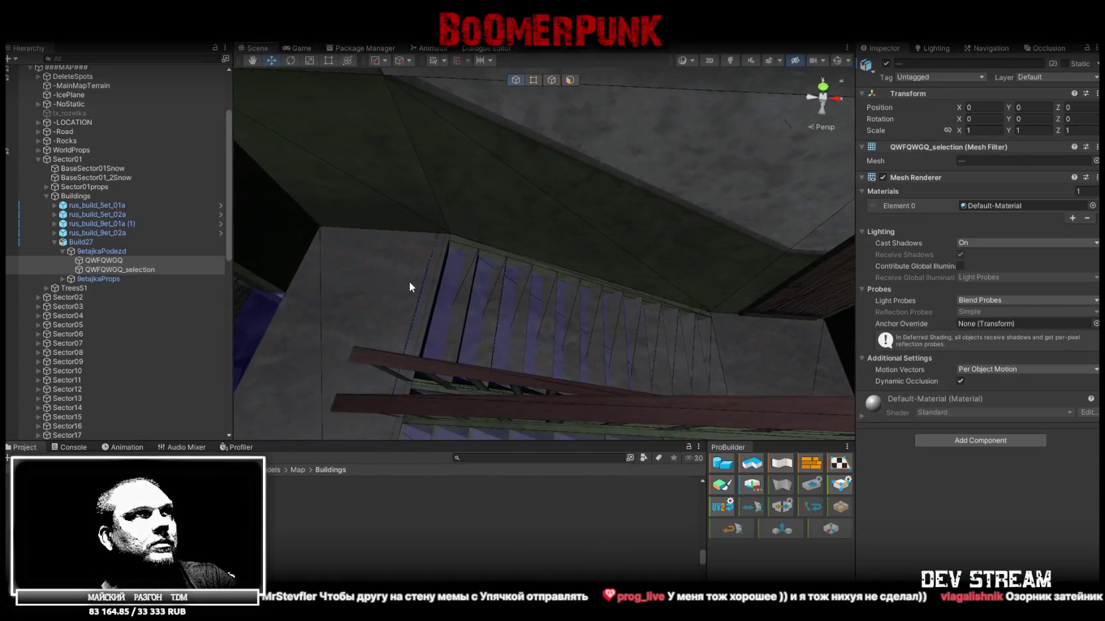
{"action": "left_click", "coordinate": [409, 287]}
{"action": "right_click_drag", "start_coordinate": [559, 257], "coordinate": [109, 225]}
{"action": "left_click", "coordinate": [62, 352]}
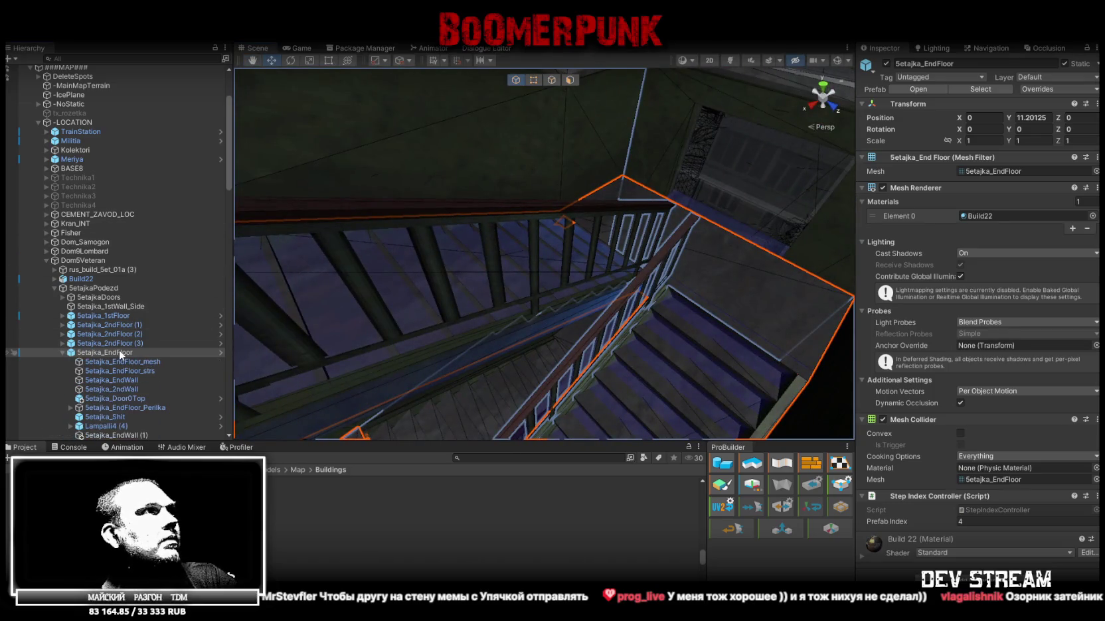
{"action": "double_click", "coordinate": [130, 361]}
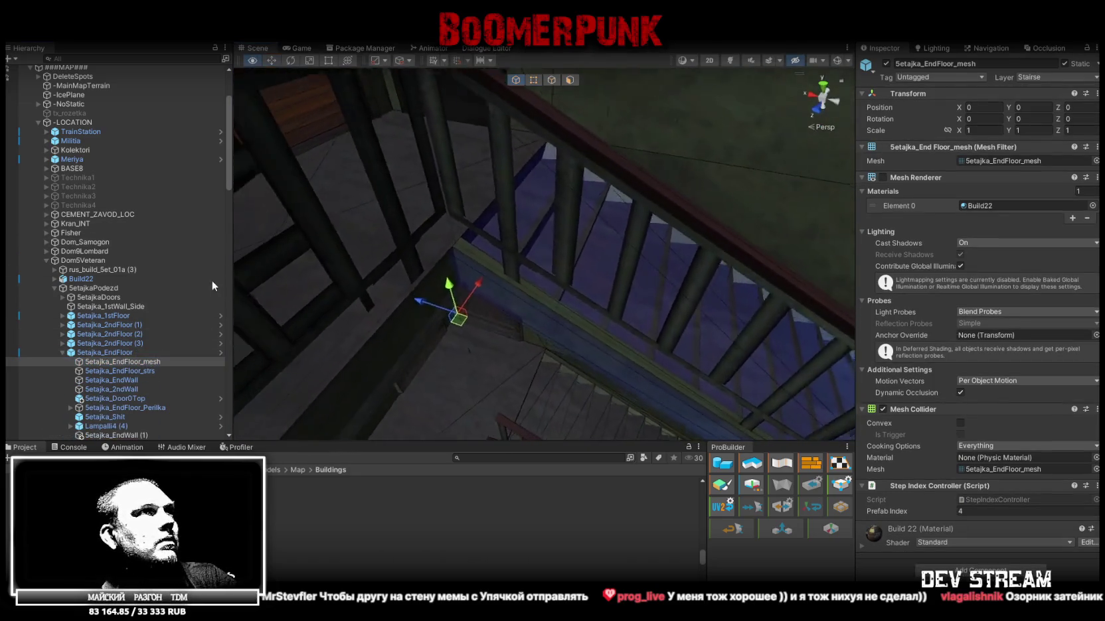
{"action": "left_click", "coordinate": [127, 373]}
{"action": "key", "text": "f"}
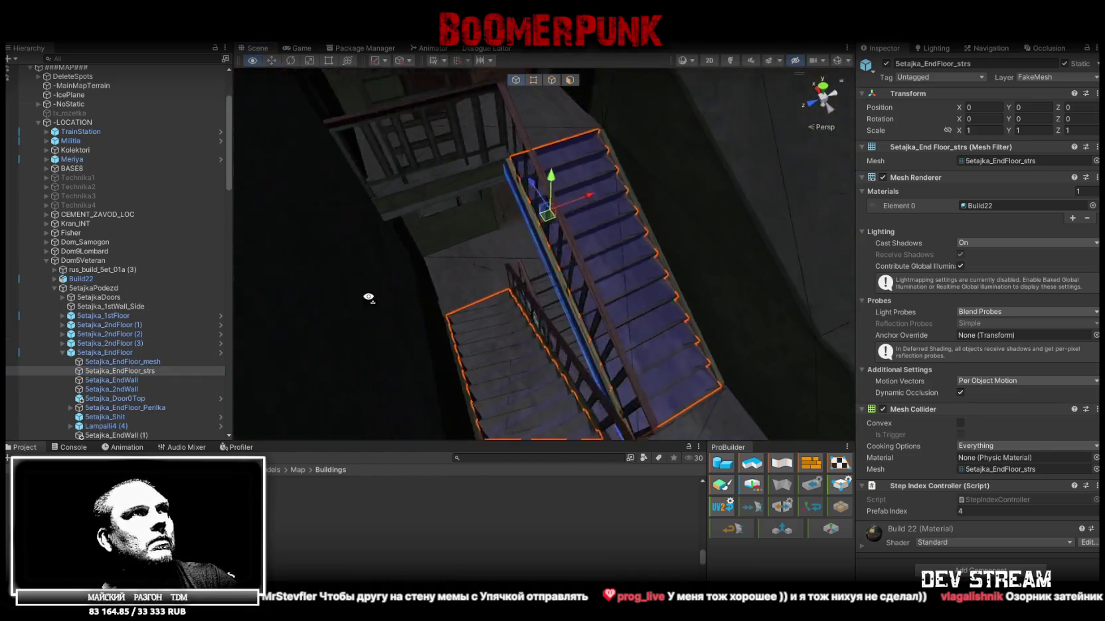
{"action": "left_click_drag", "start_coordinate": [368, 297], "coordinate": [153, 361], "text": "alt"}
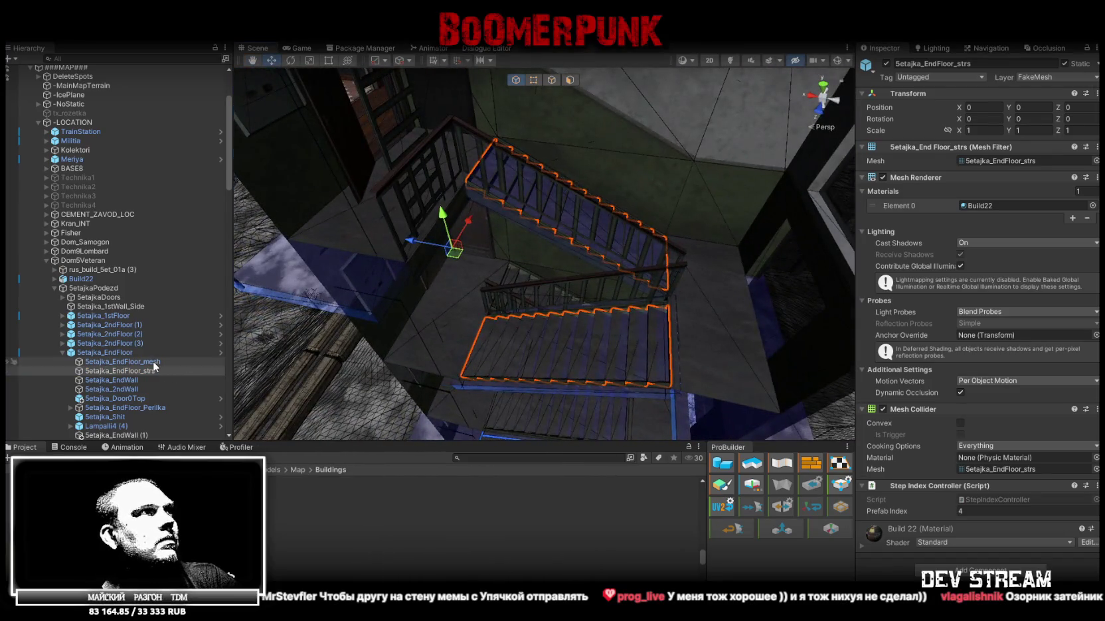
{"action": "left_click", "coordinate": [153, 362]}
{"action": "key", "text": "f"}
{"action": "mouse_move", "coordinate": [557, 174]}
{"action": "left_mouse_down"}
{"action": "mouse_move", "coordinate": [341, 356]}
{"action": "mouse_move", "coordinate": [332, 304]}
{"action": "mouse_move", "coordinate": [615, 259]}
{"action": "left_mouse_up"}
Step: Toggle the floor mesh rendering off and back on, then view Setajka_EndWall
{"action": "left_click", "coordinate": [883, 177]}
{"action": "left_click", "coordinate": [883, 177]}
{"action": "left_click", "coordinate": [883, 178]}
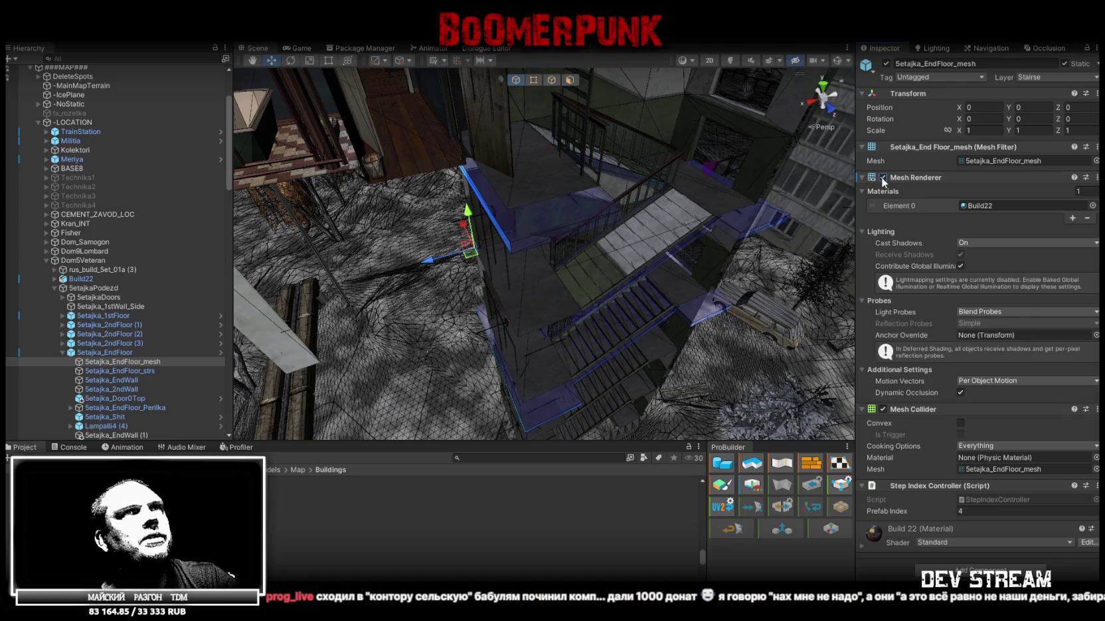
{"action": "left_click", "coordinate": [149, 371]}
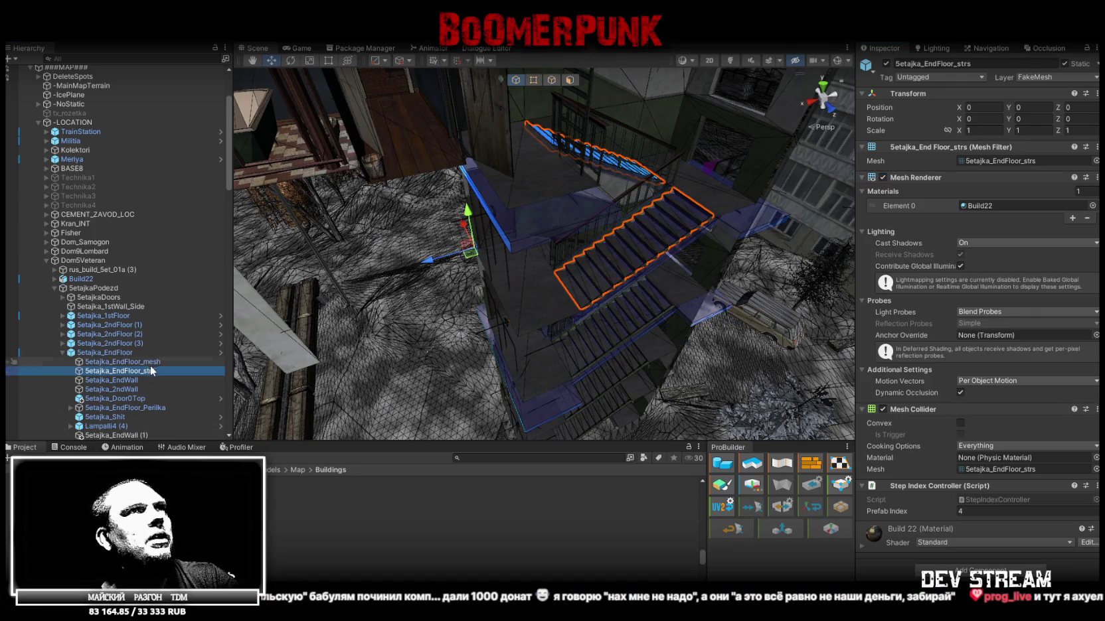
{"action": "left_click", "coordinate": [126, 380]}
{"action": "mouse_move", "coordinate": [465, 298]}
{"action": "left_mouse_down", "text": "alt"}
{"action": "mouse_move", "coordinate": [561, 274]}
{"action": "mouse_move", "coordinate": [550, 274]}
{"action": "left_mouse_up", "text": "alt"}
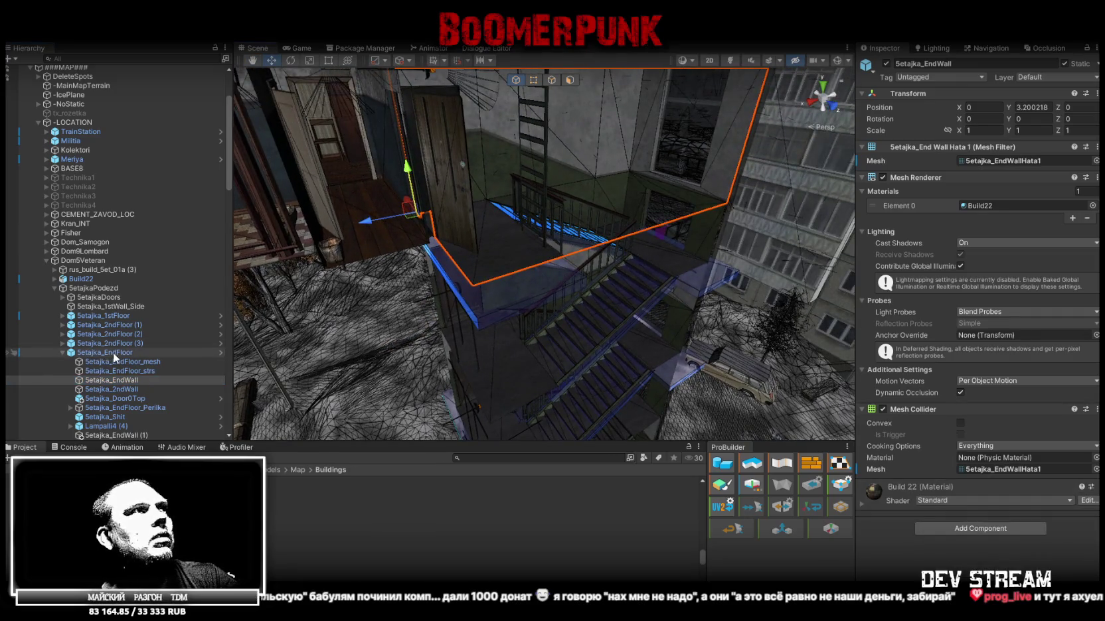
Step: Frame the Setajka_2ndFloor mesh, its stairs and Setajka_2ndWall in turn
{"action": "left_click", "coordinate": [62, 353]}
{"action": "left_click", "coordinate": [63, 343]}
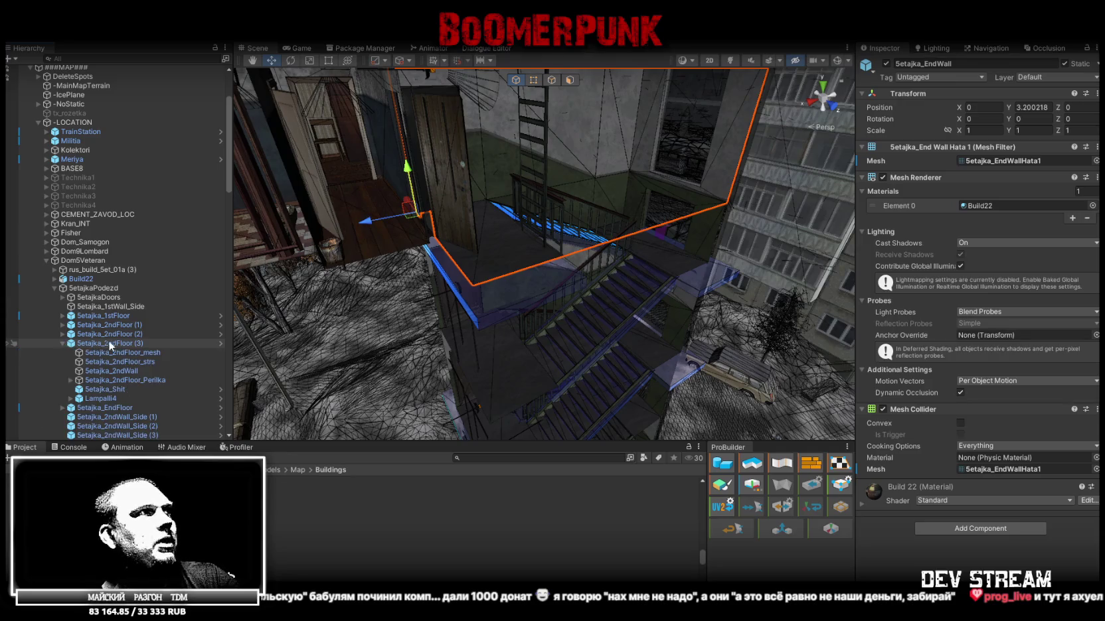
{"action": "left_click", "coordinate": [133, 353]}
{"action": "key", "text": "f"}
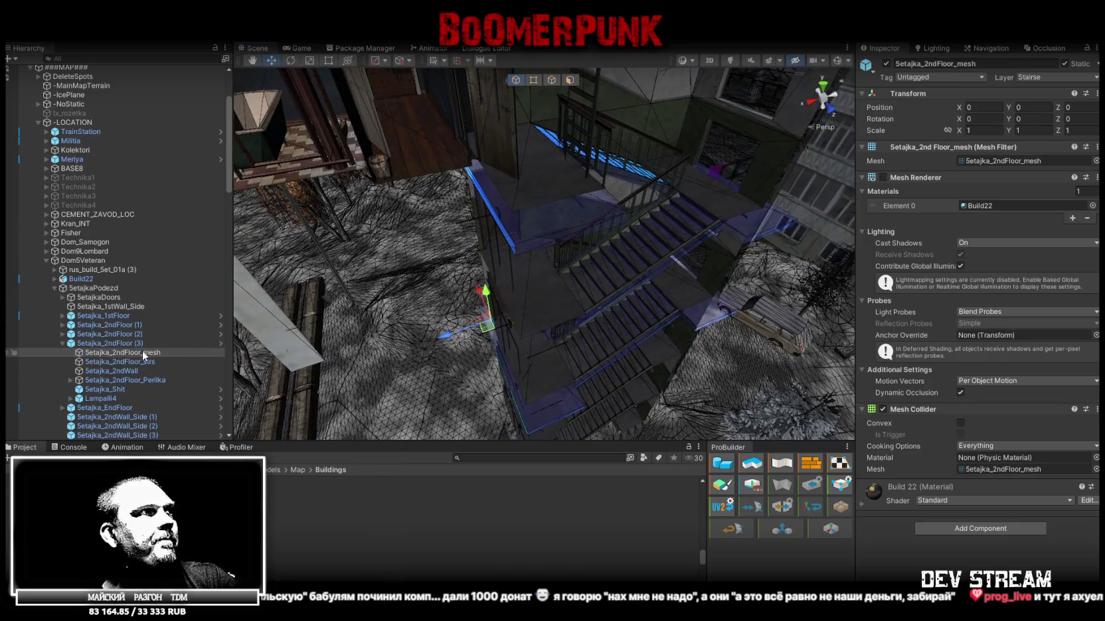
{"action": "left_click", "coordinate": [137, 361]}
{"action": "key", "text": "f"}
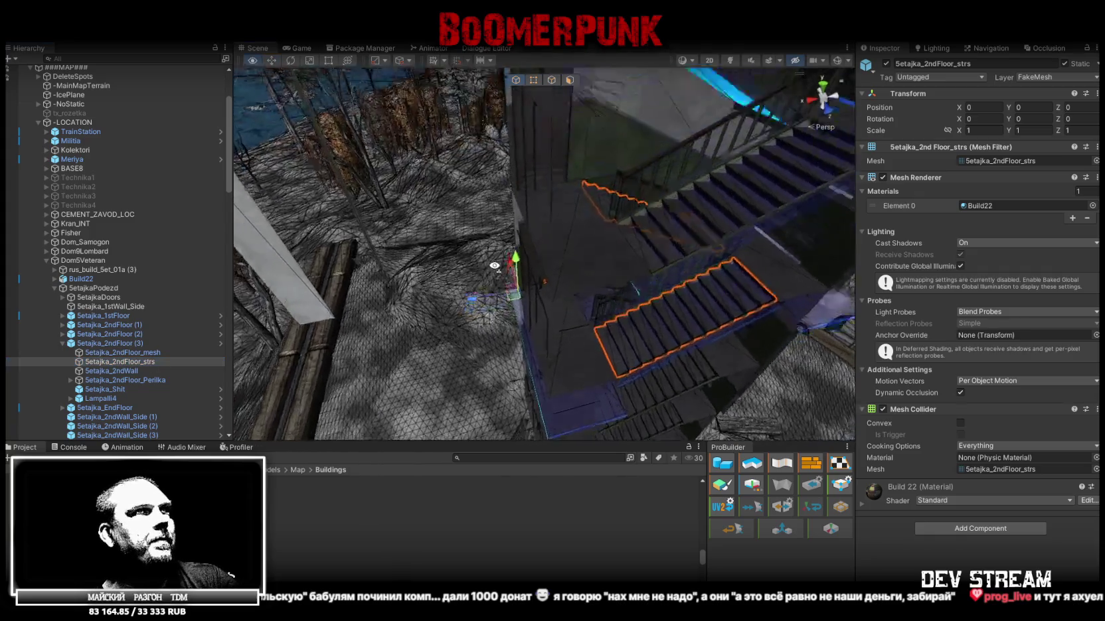
{"action": "left_click", "coordinate": [123, 371]}
{"action": "key", "text": "f"}
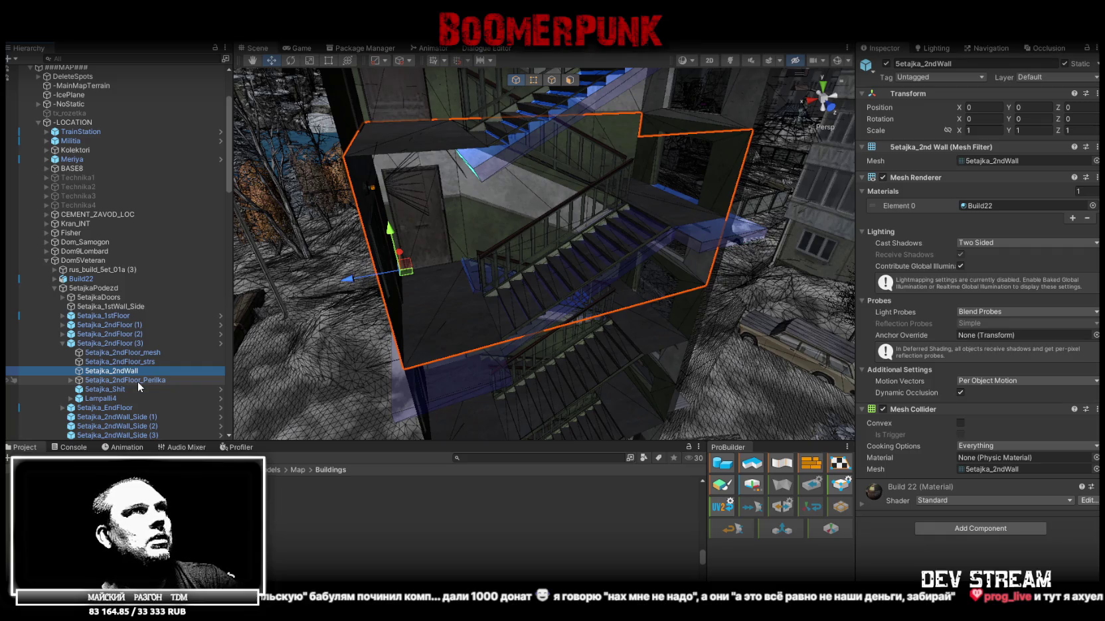
{"action": "mouse_move", "coordinate": [464, 199]}
{"action": "left_mouse_down", "text": "alt"}
{"action": "mouse_move", "coordinate": [518, 168]}
{"action": "mouse_move", "coordinate": [368, 290]}
{"action": "left_mouse_up", "text": "alt"}
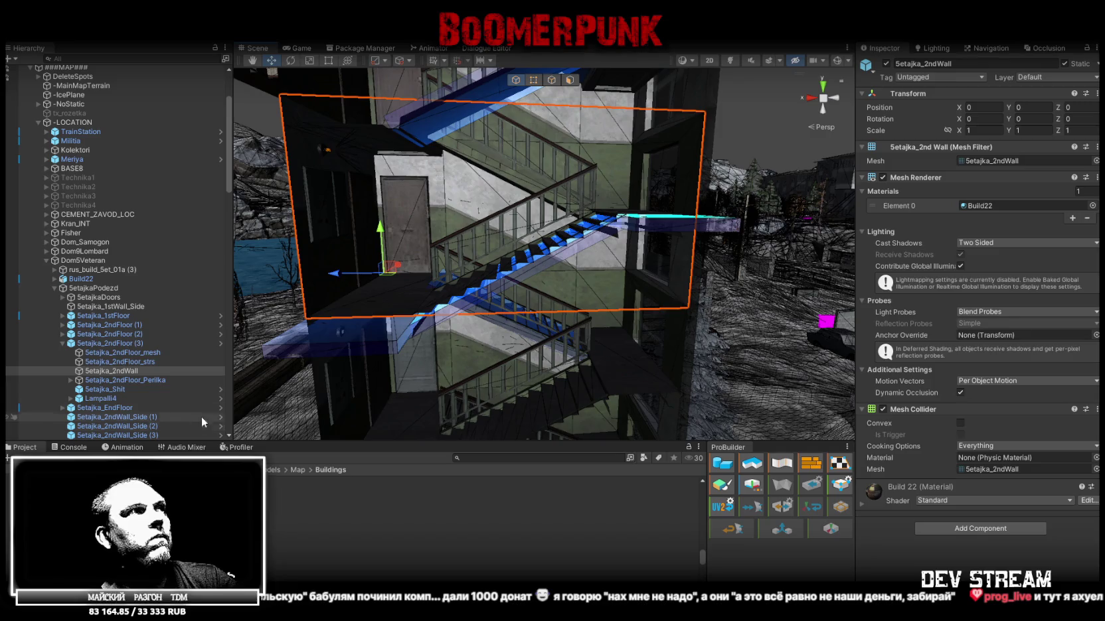
Step: Inspect the Setajka_2ndFloor_Perilka railing and second-floor wall from a frontal stairwell view
{"action": "left_click", "coordinate": [147, 379]}
{"action": "double_click", "coordinate": [111, 370]}
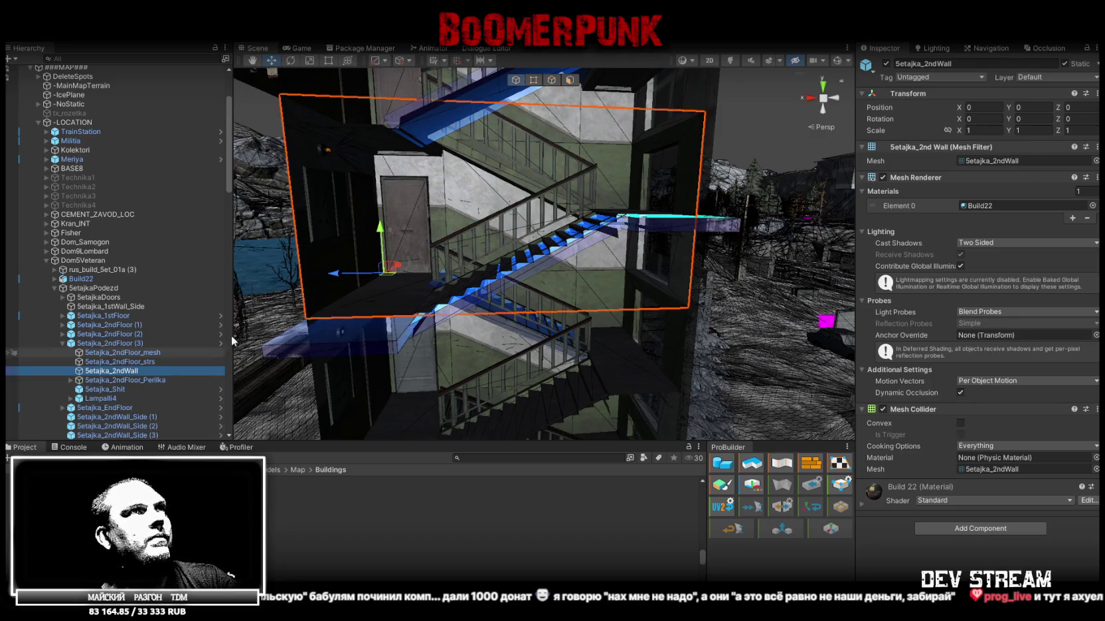
{"action": "mouse_move", "coordinate": [464, 266]}
{"action": "left_mouse_down", "text": "alt"}
{"action": "mouse_move", "coordinate": [563, 290]}
{"action": "mouse_move", "coordinate": [718, 301]}
{"action": "mouse_move", "coordinate": [555, 287]}
{"action": "mouse_move", "coordinate": [358, 306]}
{"action": "mouse_move", "coordinate": [399, 285]}
{"action": "mouse_move", "coordinate": [582, 324]}
{"action": "mouse_move", "coordinate": [713, 257]}
{"action": "left_mouse_up", "text": "alt"}
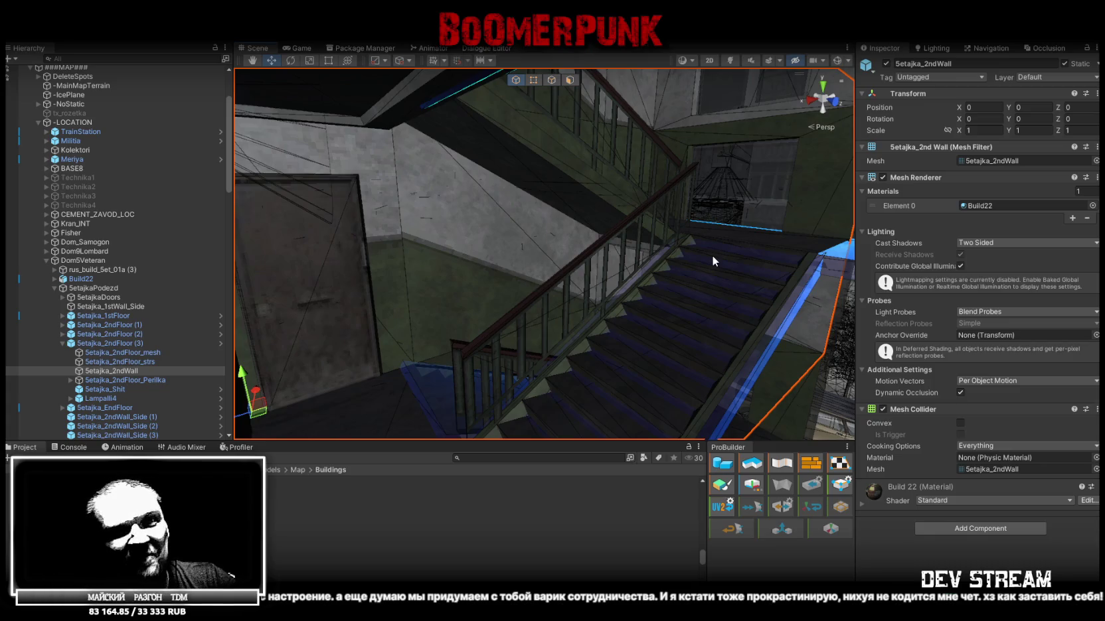
{"action": "scroll", "coordinate": [598, 257], "scroll_direction": "down", "scroll_amount": 2}
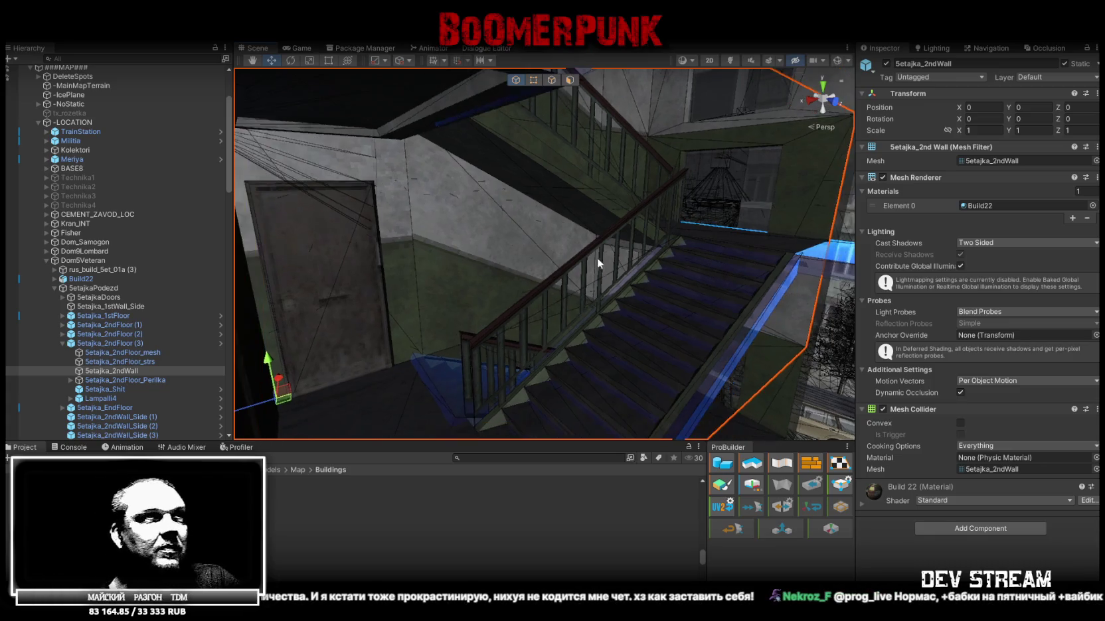
{"action": "scroll", "coordinate": [637, 252], "scroll_direction": "down", "scroll_amount": 2}
{"action": "left_click_drag", "start_coordinate": [637, 252], "coordinate": [524, 255], "text": "alt"}
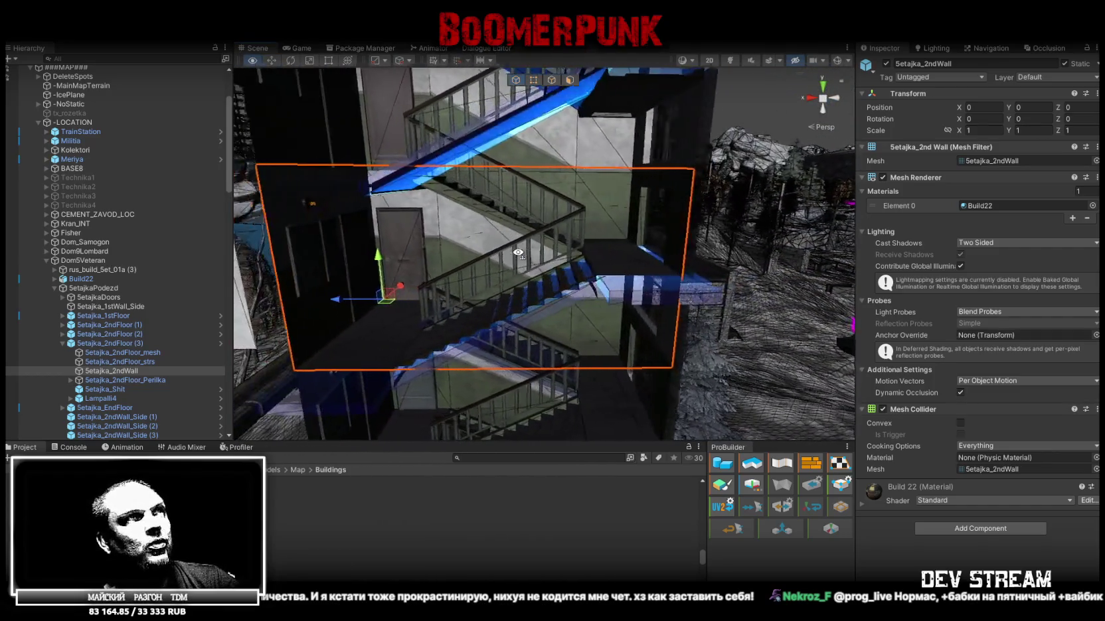
{"action": "left_click_drag", "start_coordinate": [518, 252], "coordinate": [516, 259], "text": "alt"}
{"action": "left_click", "coordinate": [148, 379]}
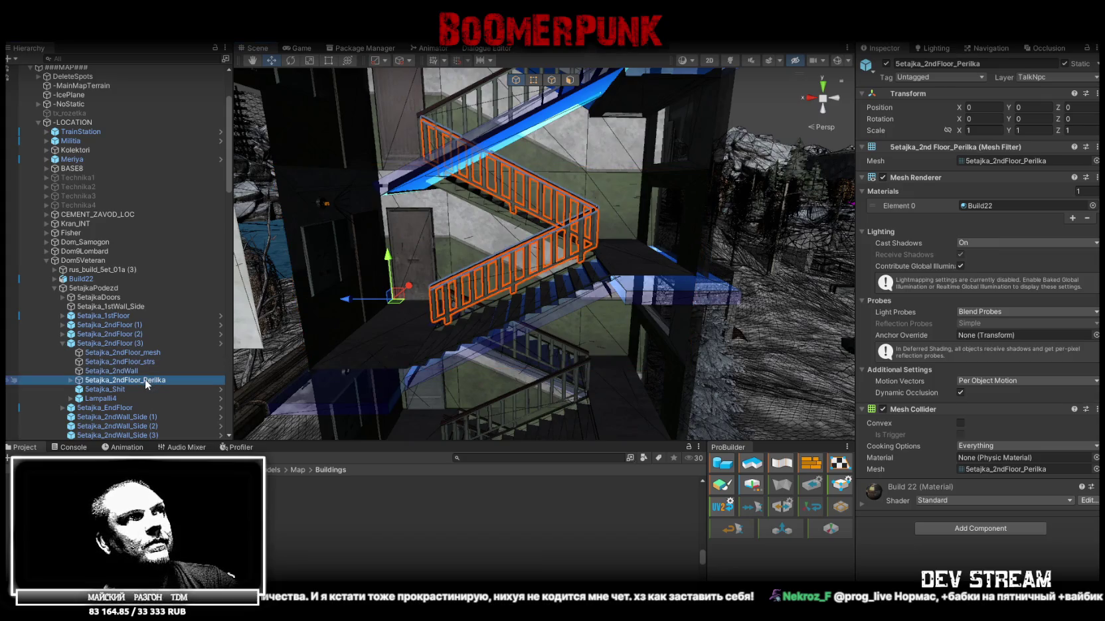
{"action": "left_click", "coordinate": [108, 390]}
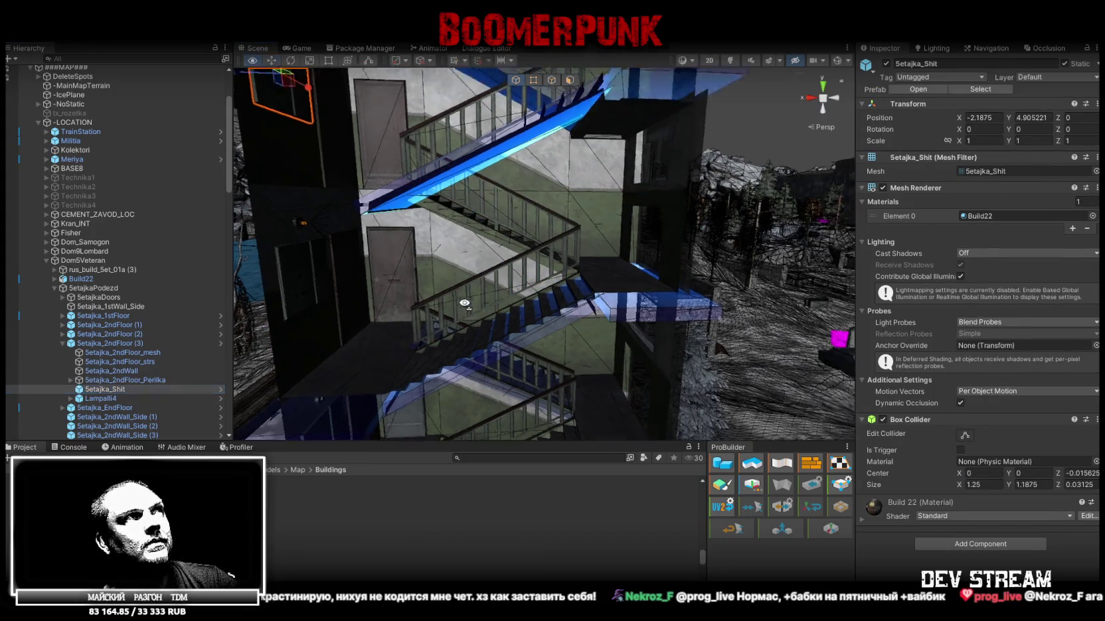
{"action": "left_click_drag", "start_coordinate": [412, 265], "coordinate": [432, 278], "text": "alt"}
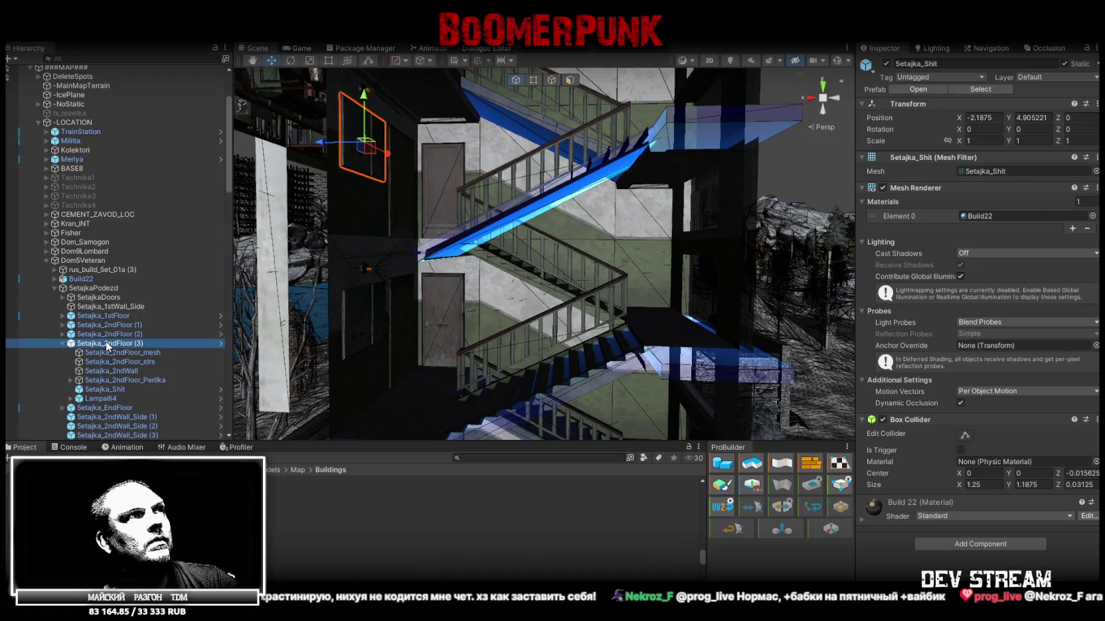
{"action": "left_click", "coordinate": [106, 343]}
{"action": "mouse_move", "coordinate": [415, 269]}
{"action": "left_mouse_down", "text": "alt"}
{"action": "mouse_move", "coordinate": [428, 276]}
{"action": "mouse_move", "coordinate": [377, 359]}
{"action": "mouse_move", "coordinate": [326, 259]}
{"action": "left_mouse_up", "text": "alt"}
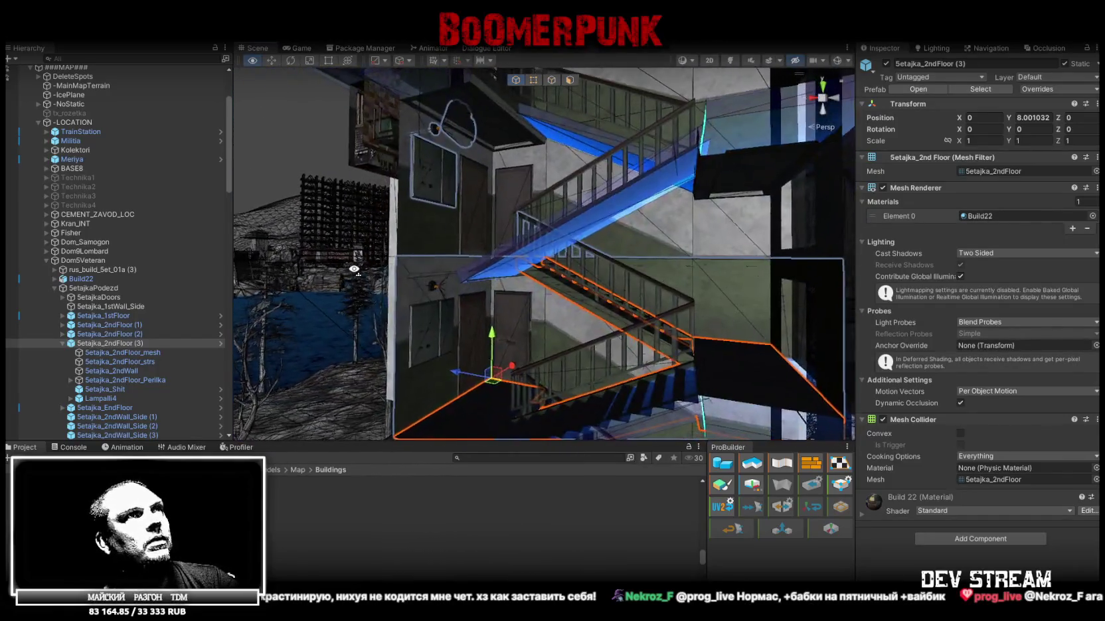
{"action": "left_click_drag", "start_coordinate": [326, 259], "coordinate": [279, 372], "text": "alt"}
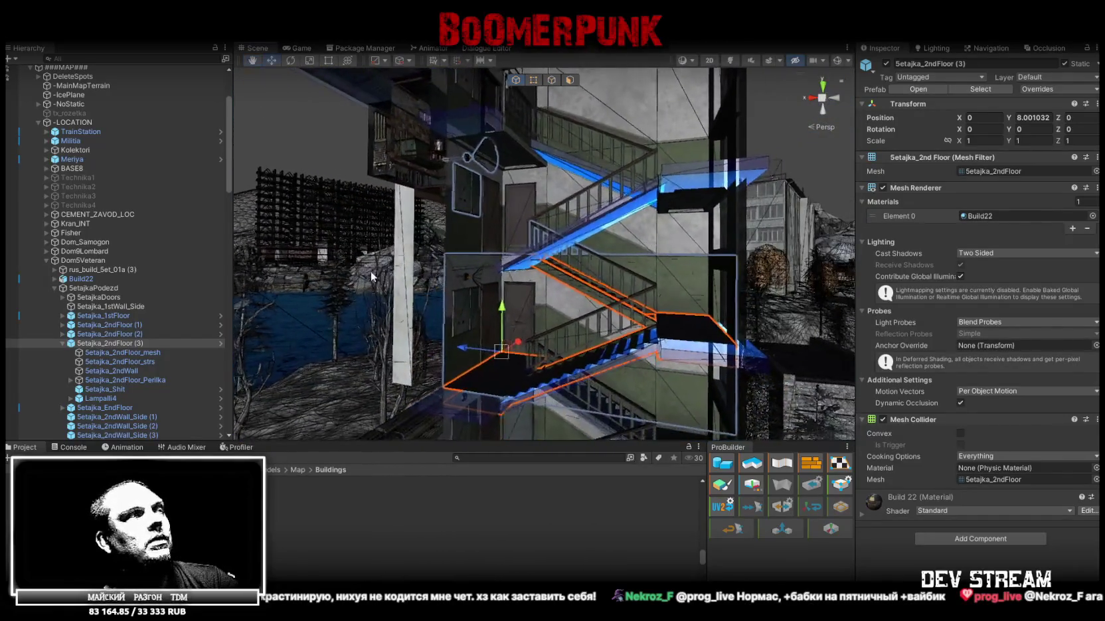
{"action": "left_click", "coordinate": [98, 407]}
{"action": "left_click", "coordinate": [100, 399]}
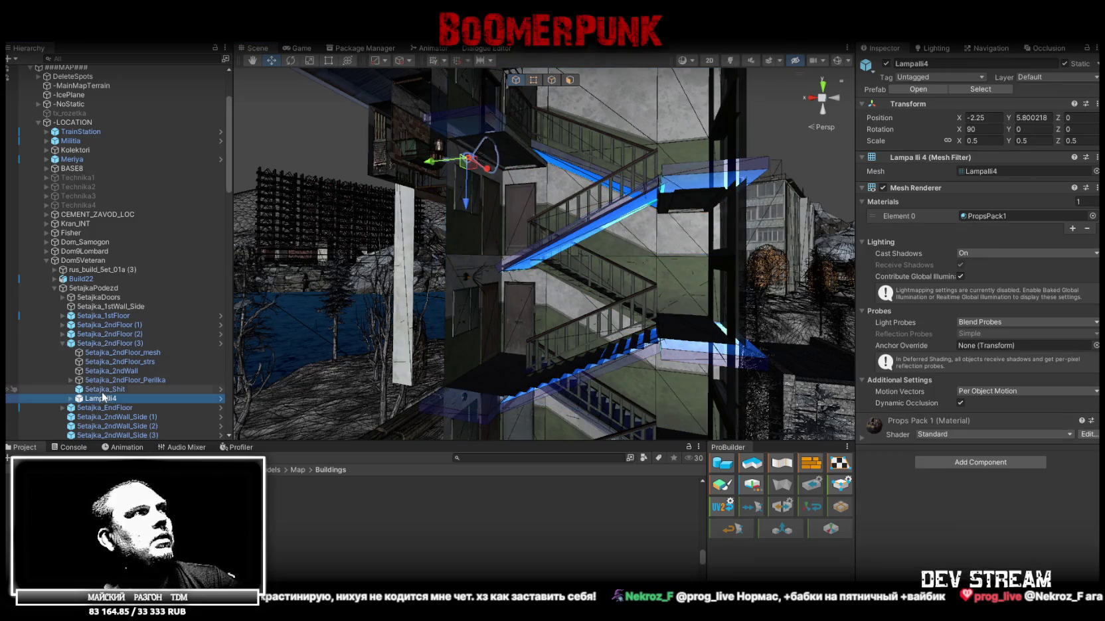
{"action": "left_click", "coordinate": [100, 390]}
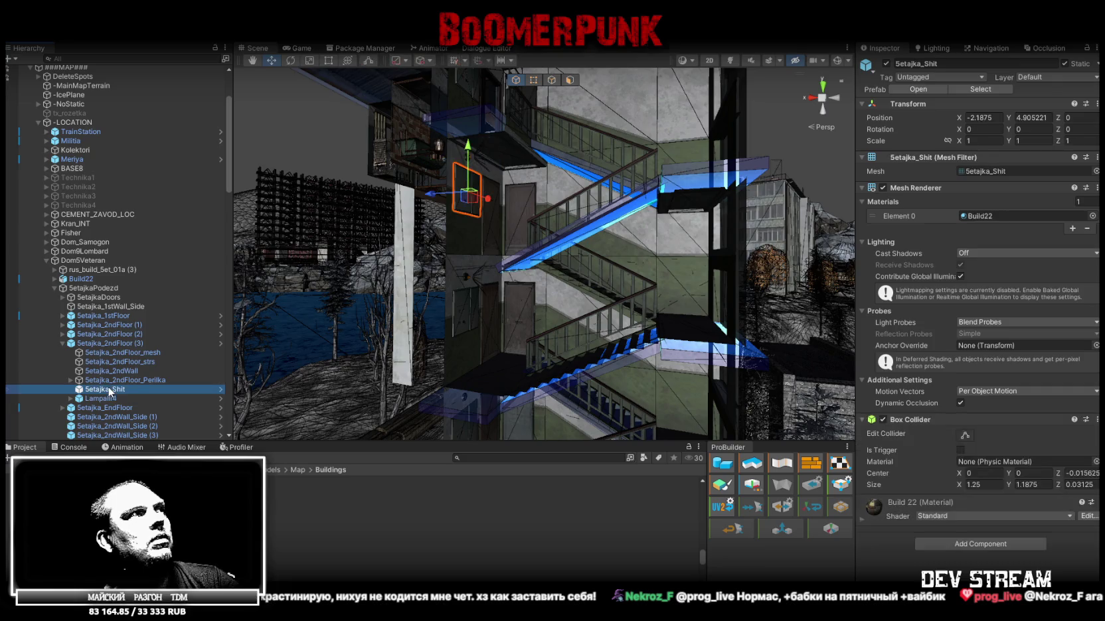
{"action": "left_click", "coordinate": [101, 398]}
{"action": "left_click", "coordinate": [89, 335]}
{"action": "right_click_drag", "start_coordinate": [398, 265], "coordinate": [290, 315]}
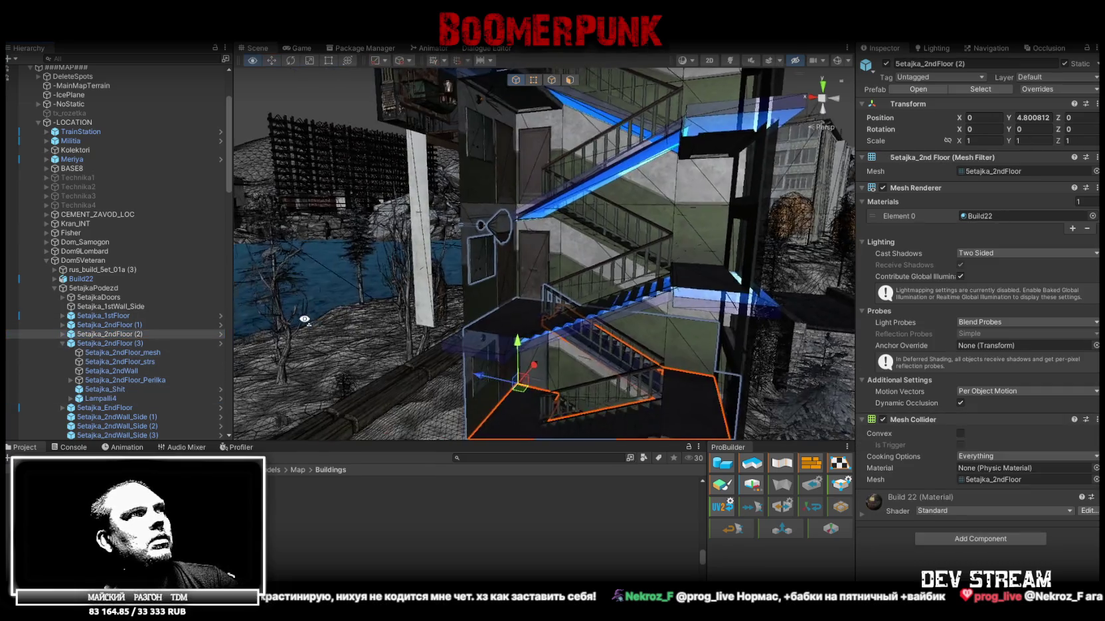
{"action": "left_click", "coordinate": [134, 323]}
{"action": "double_click", "coordinate": [133, 324]}
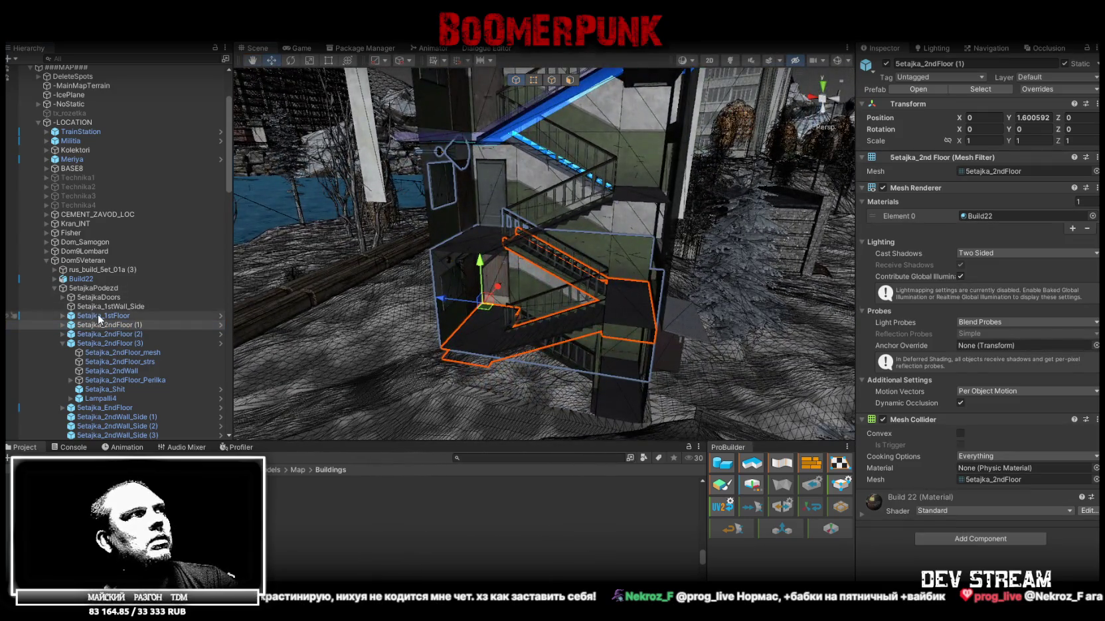
{"action": "left_click", "coordinate": [99, 316]}
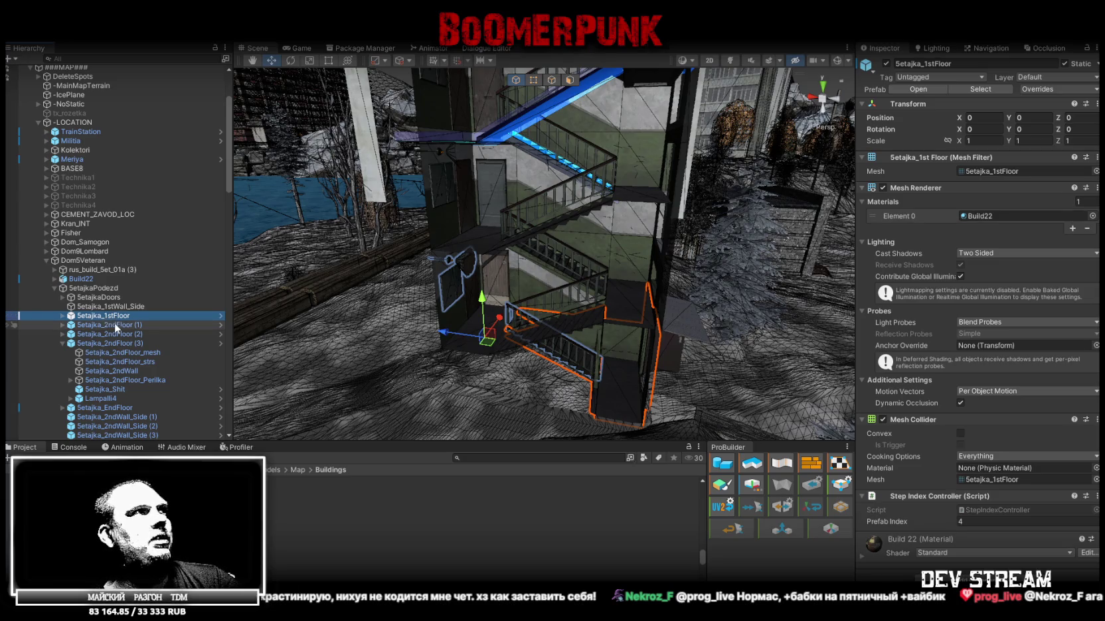
{"action": "left_click", "coordinate": [114, 324]}
{"action": "left_click", "coordinate": [117, 316]}
{"action": "left_click", "coordinate": [117, 326]}
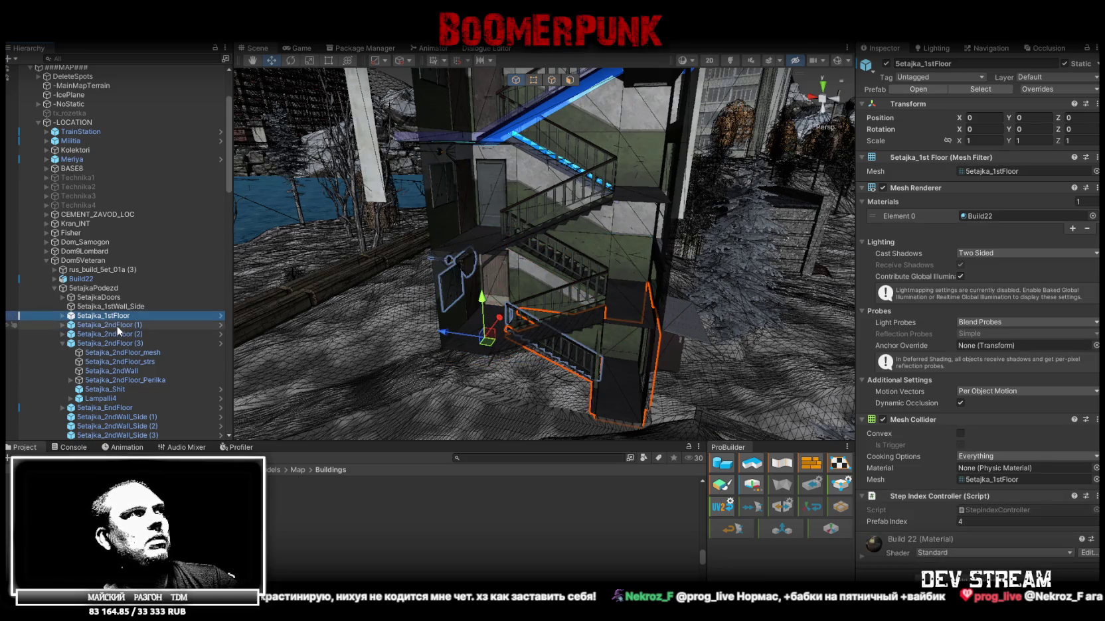
{"action": "left_click", "coordinate": [117, 316]}
{"action": "left_click", "coordinate": [117, 325]}
{"action": "left_click", "coordinate": [118, 316]}
{"action": "left_click", "coordinate": [114, 327]}
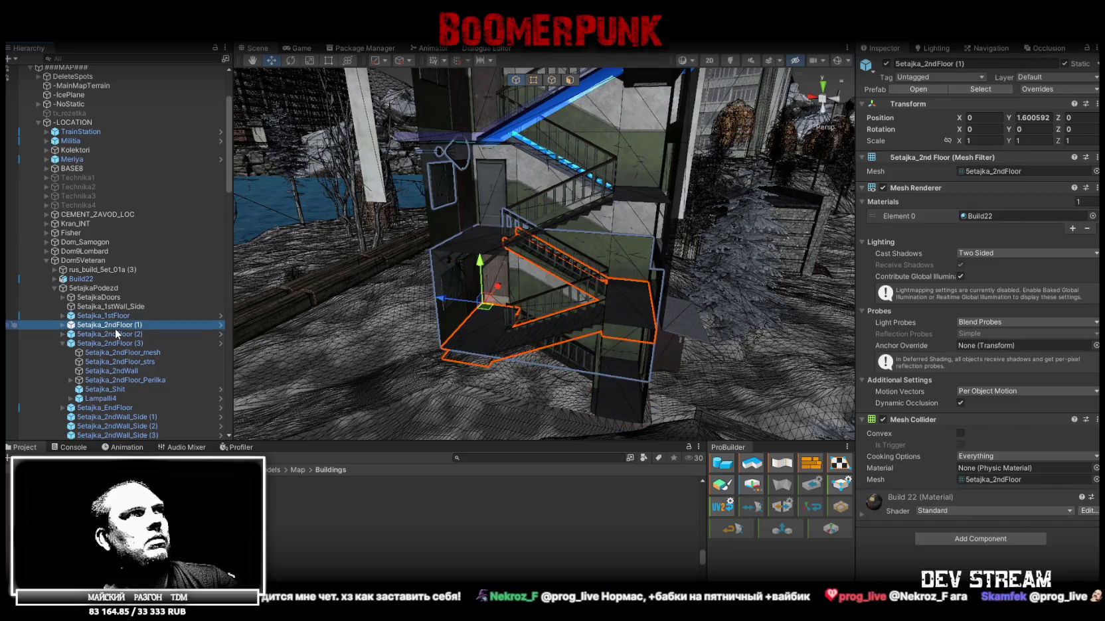
{"action": "left_click_drag", "start_coordinate": [463, 300], "coordinate": [290, 296]}
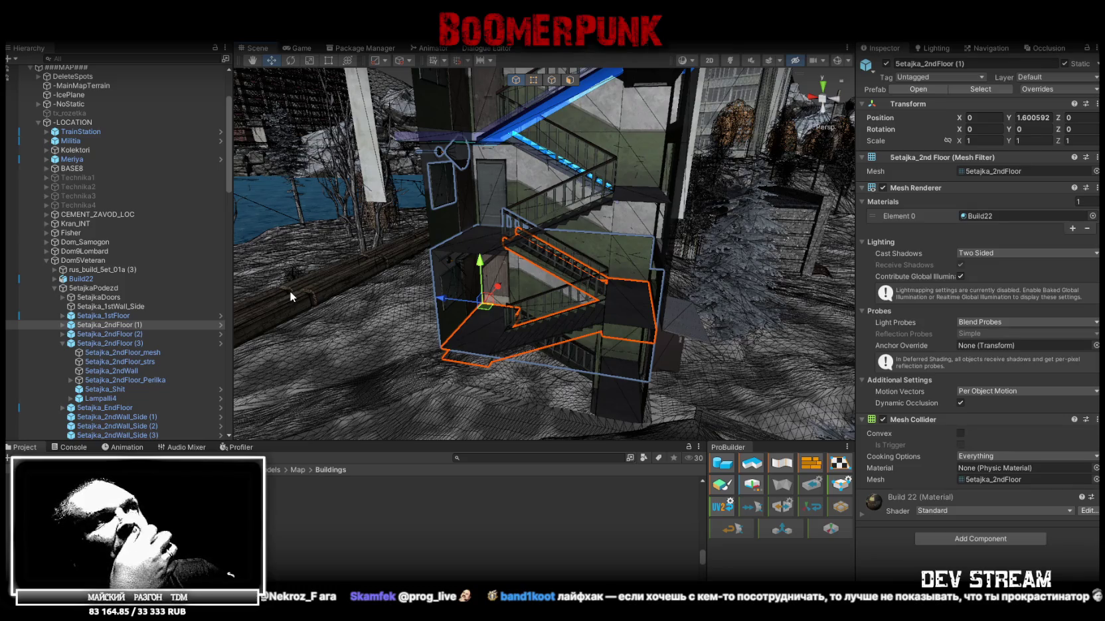
{"action": "mouse_move", "coordinate": [652, 147]}
{"action": "right_mouse_down"}
{"action": "mouse_move", "coordinate": [527, 123]}
{"action": "mouse_move", "coordinate": [524, 202]}
{"action": "mouse_move", "coordinate": [493, 69]}
{"action": "mouse_move", "coordinate": [465, 199]}
{"action": "right_mouse_up"}
{"action": "left_click", "coordinate": [109, 334]}
{"action": "left_click", "coordinate": [113, 344]}
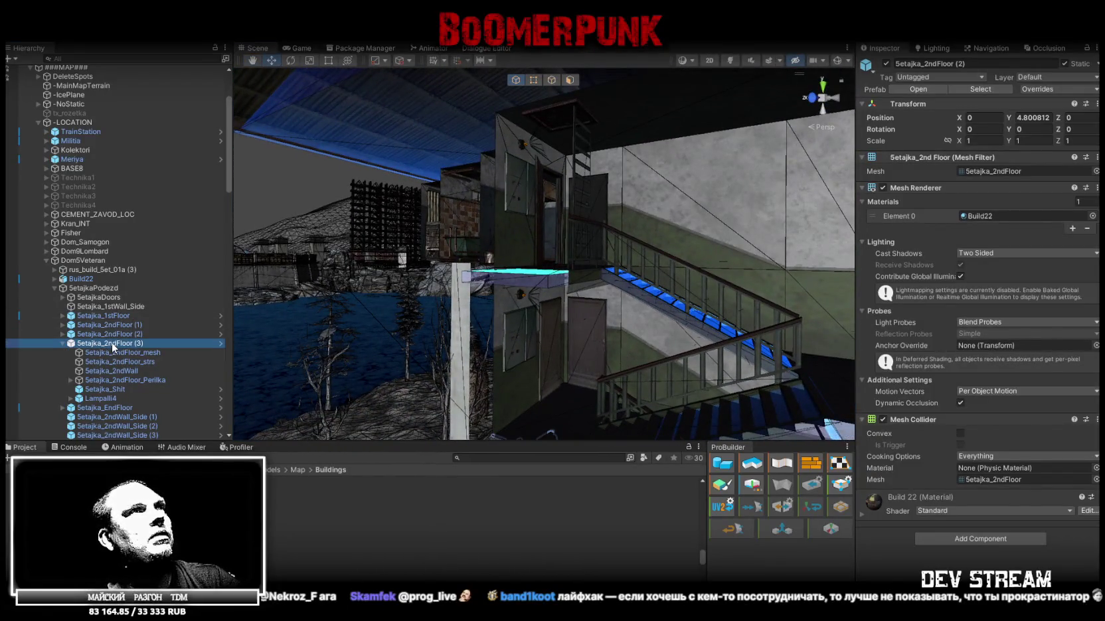
{"action": "scroll", "coordinate": [113, 345], "scroll_direction": "down", "scroll_amount": 3}
{"action": "right_click_drag", "start_coordinate": [478, 279], "coordinate": [296, 266]}
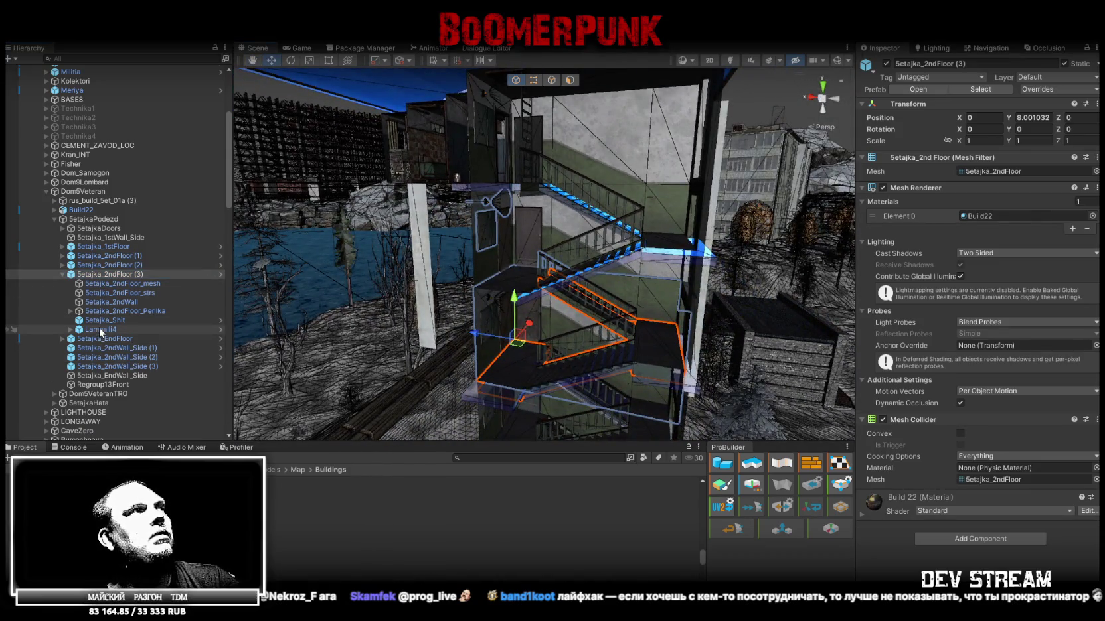
{"action": "left_click", "coordinate": [62, 274]}
{"action": "left_click", "coordinate": [92, 283]}
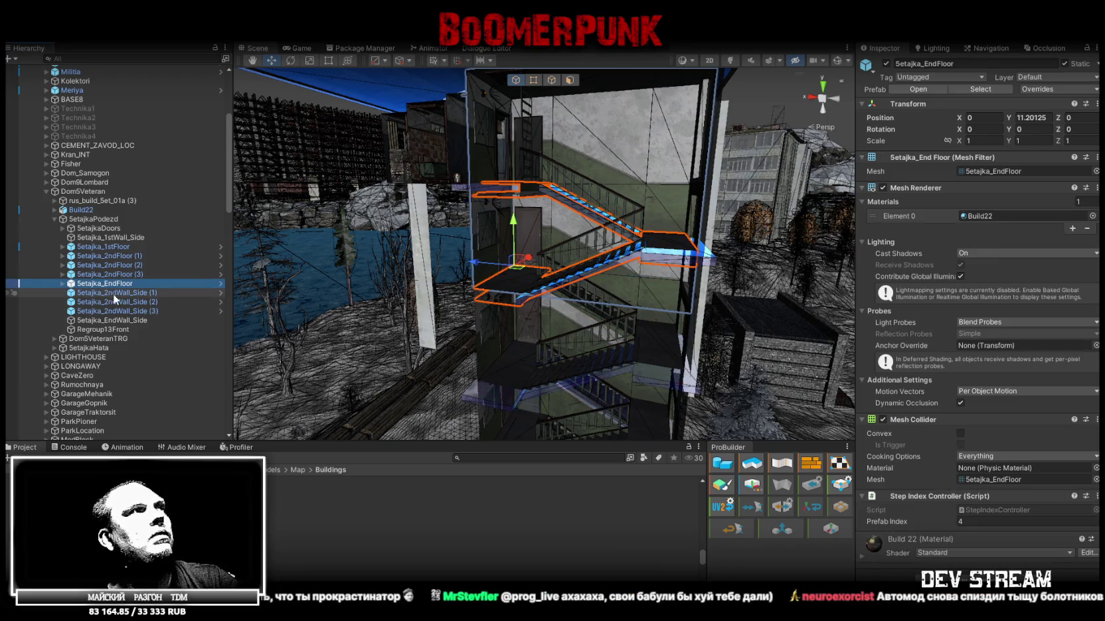
{"action": "left_click", "coordinate": [111, 274]}
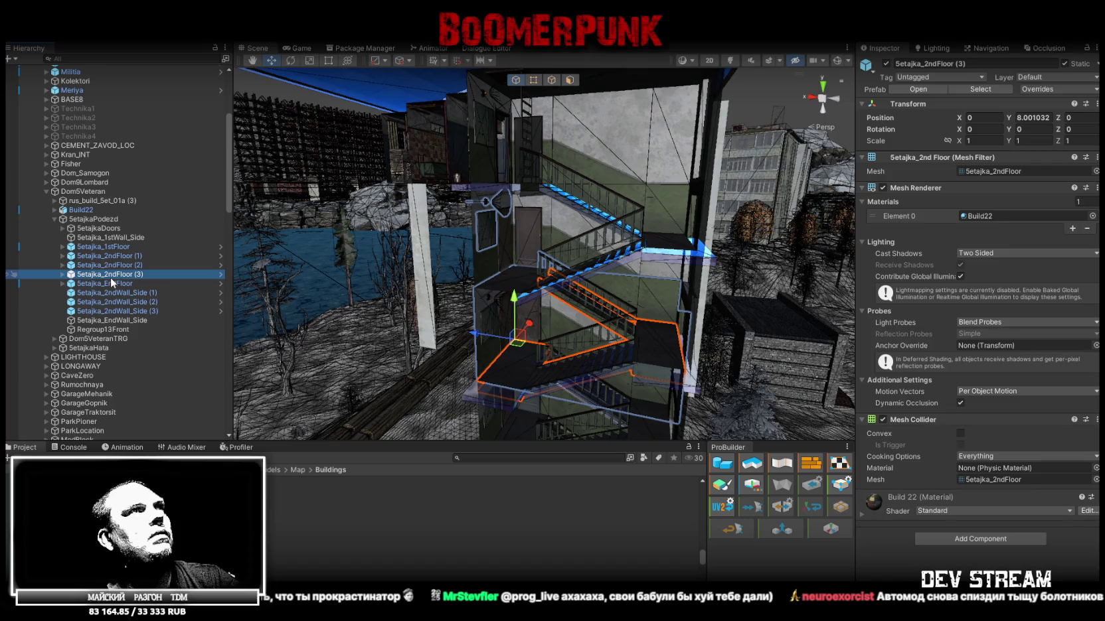
{"action": "left_click", "coordinate": [113, 284]}
{"action": "left_click", "coordinate": [117, 292]}
{"action": "left_click", "coordinate": [120, 303]}
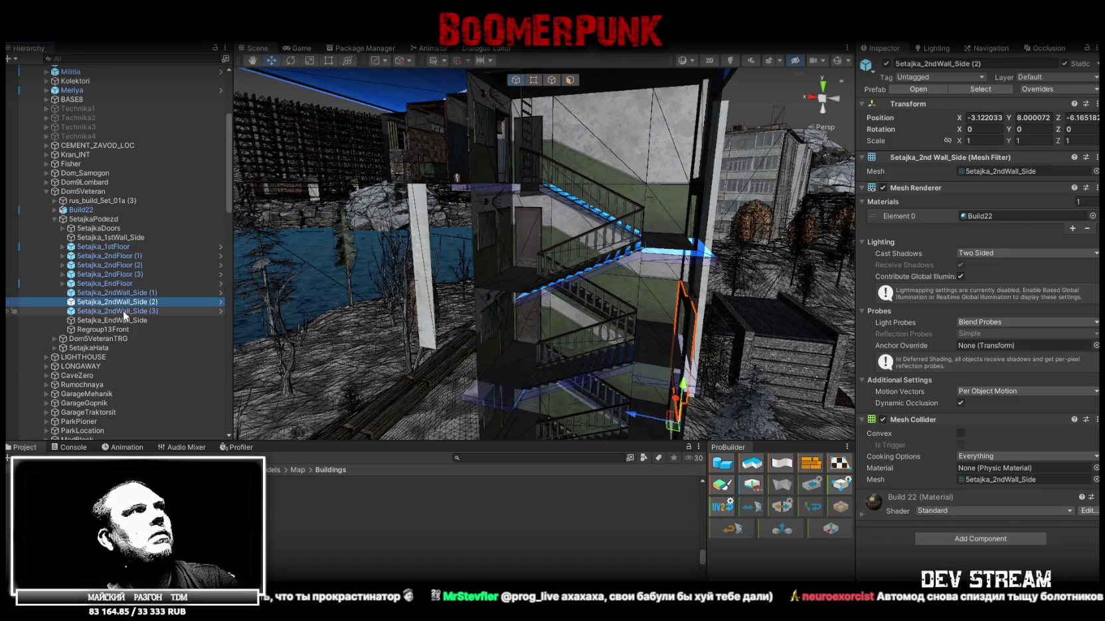
{"action": "left_click", "coordinate": [123, 311]}
{"action": "left_click", "coordinate": [118, 320]}
{"action": "left_click", "coordinate": [114, 330]}
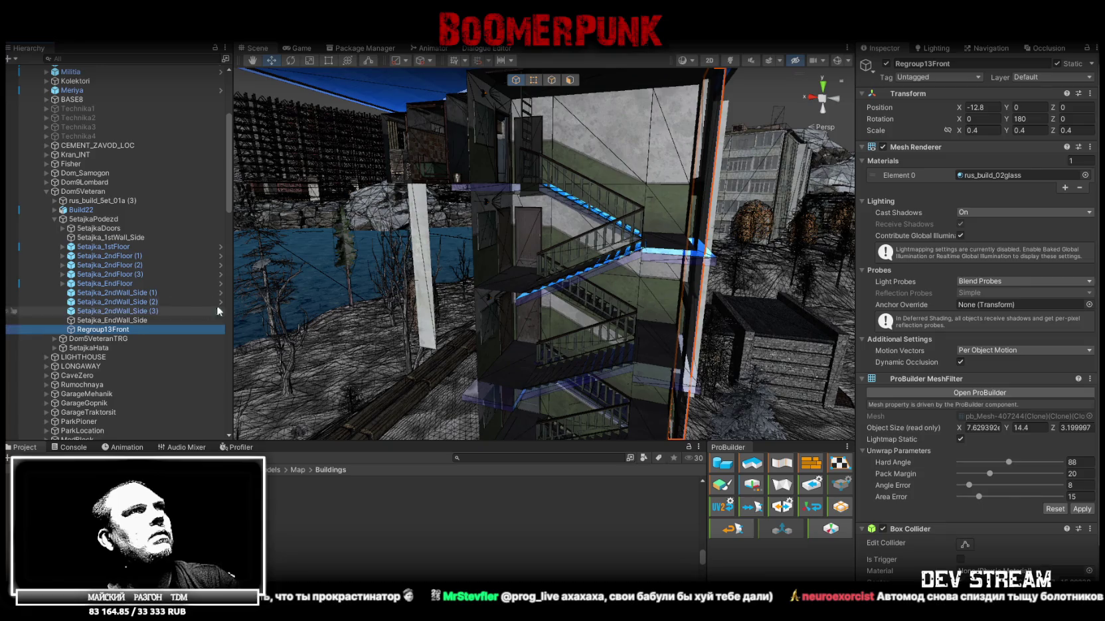
{"action": "left_click", "coordinate": [487, 130]}
{"action": "left_click", "coordinate": [486, 130]}
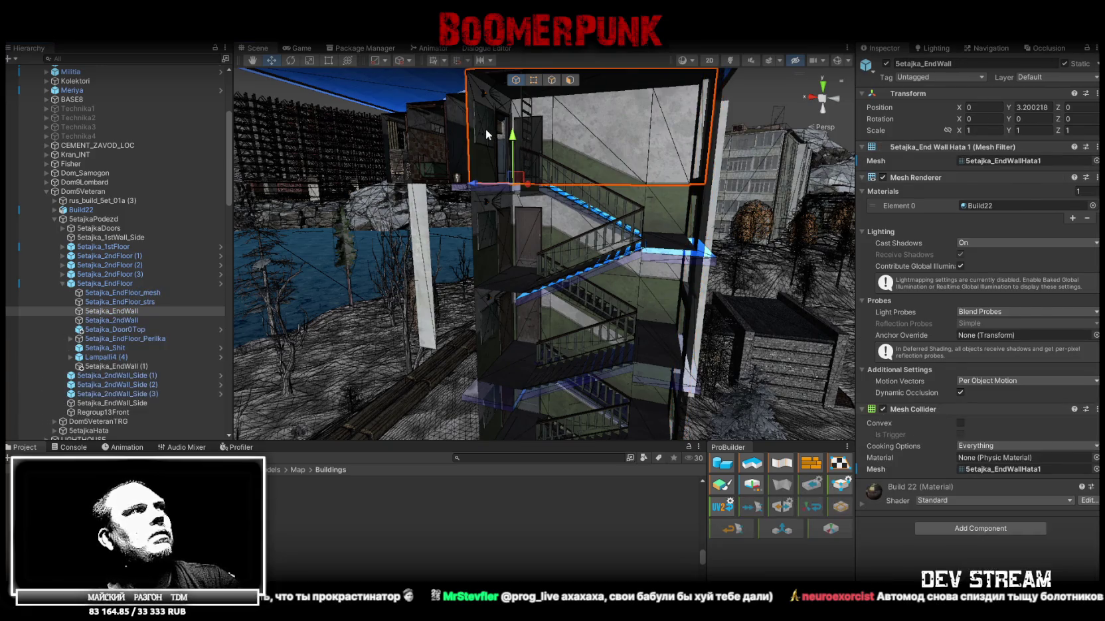
{"action": "left_click", "coordinate": [103, 357]}
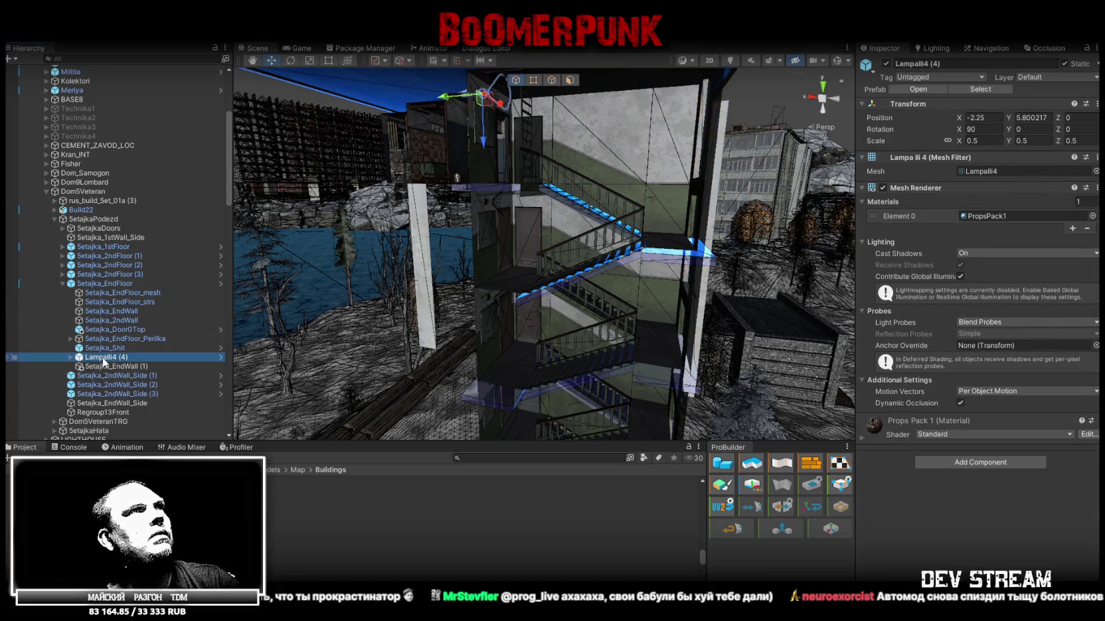
{"action": "left_click", "coordinate": [109, 329]}
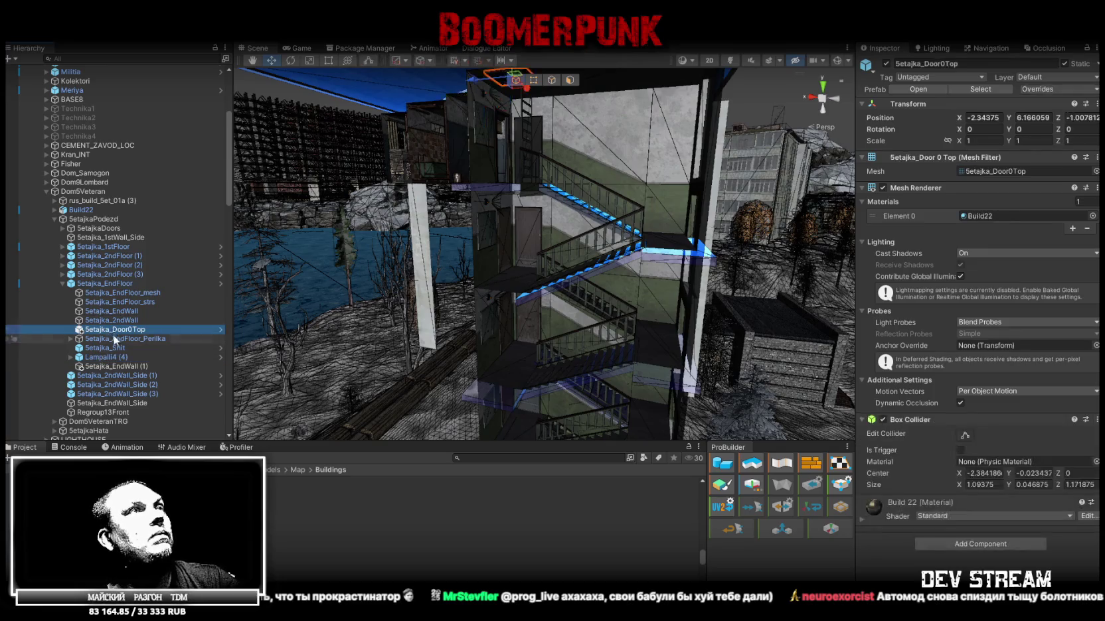
{"action": "left_click", "coordinate": [97, 284]}
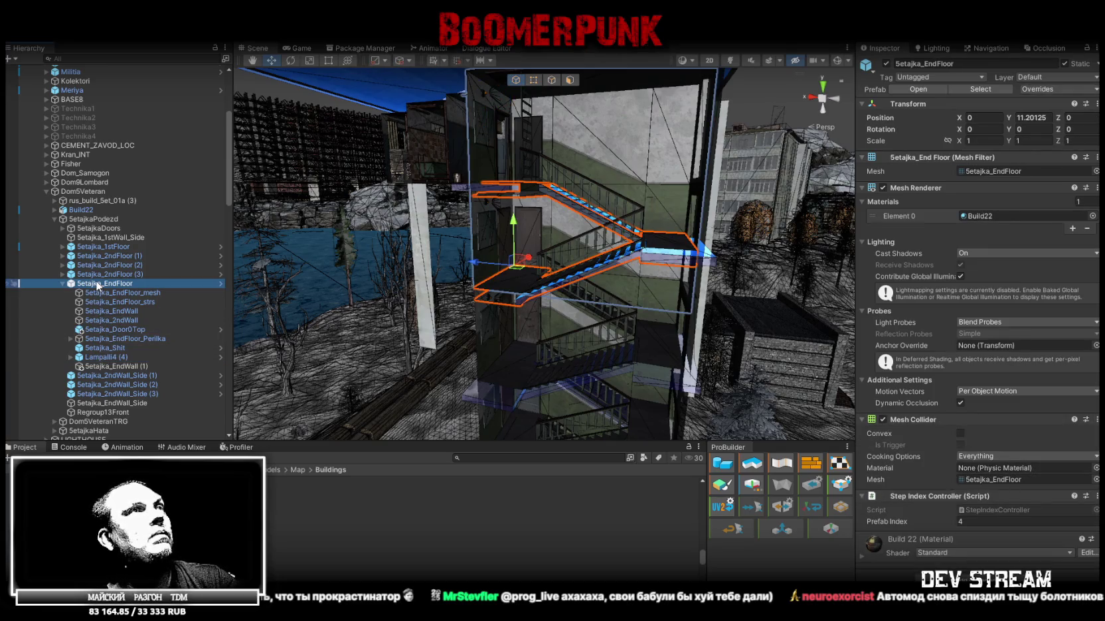
{"action": "scroll", "coordinate": [485, 254], "scroll_direction": "up", "scroll_amount": 3}
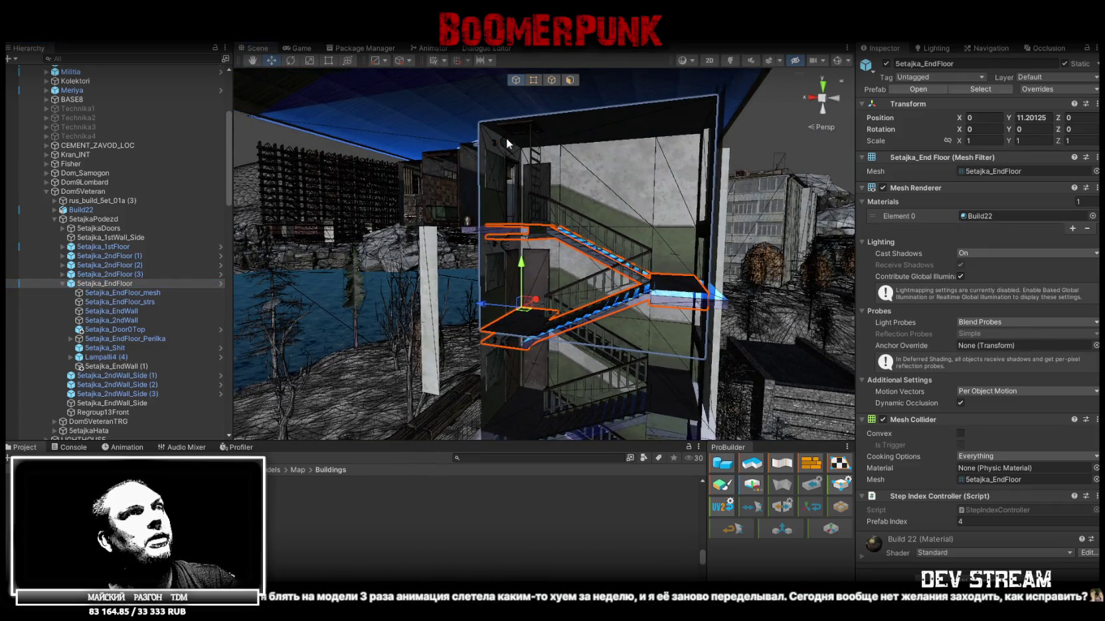
{"action": "right_click_drag", "start_coordinate": [535, 255], "coordinate": [517, 310]}
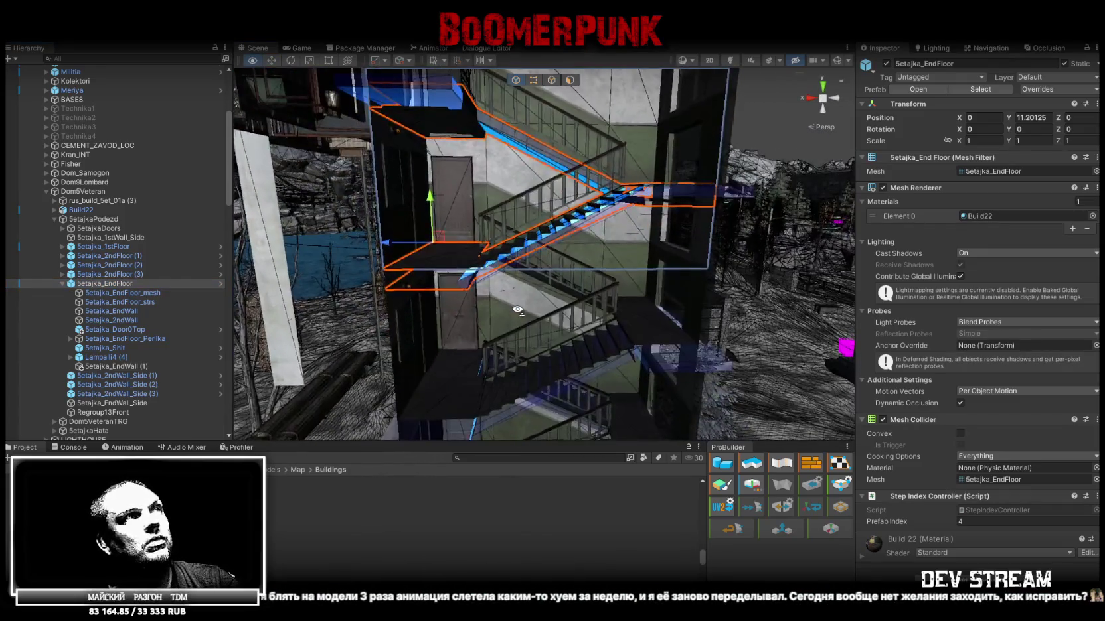
{"action": "right_click_drag", "start_coordinate": [516, 310], "coordinate": [504, 292]}
{"action": "left_click", "coordinate": [123, 293]}
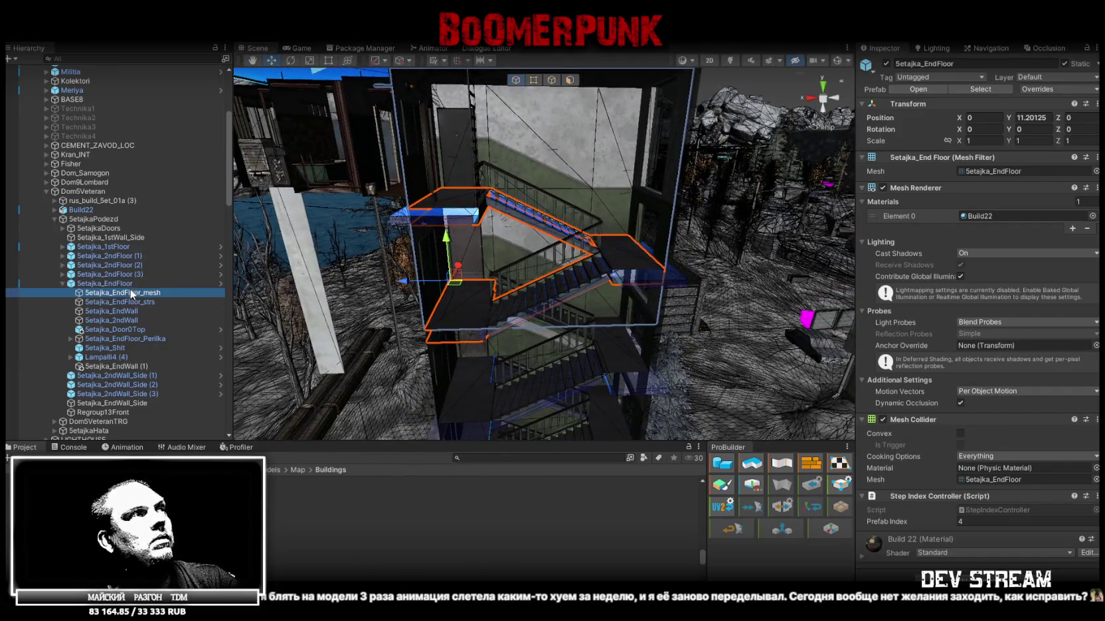
{"action": "left_click", "coordinate": [134, 311]}
{"action": "left_click", "coordinate": [130, 319]}
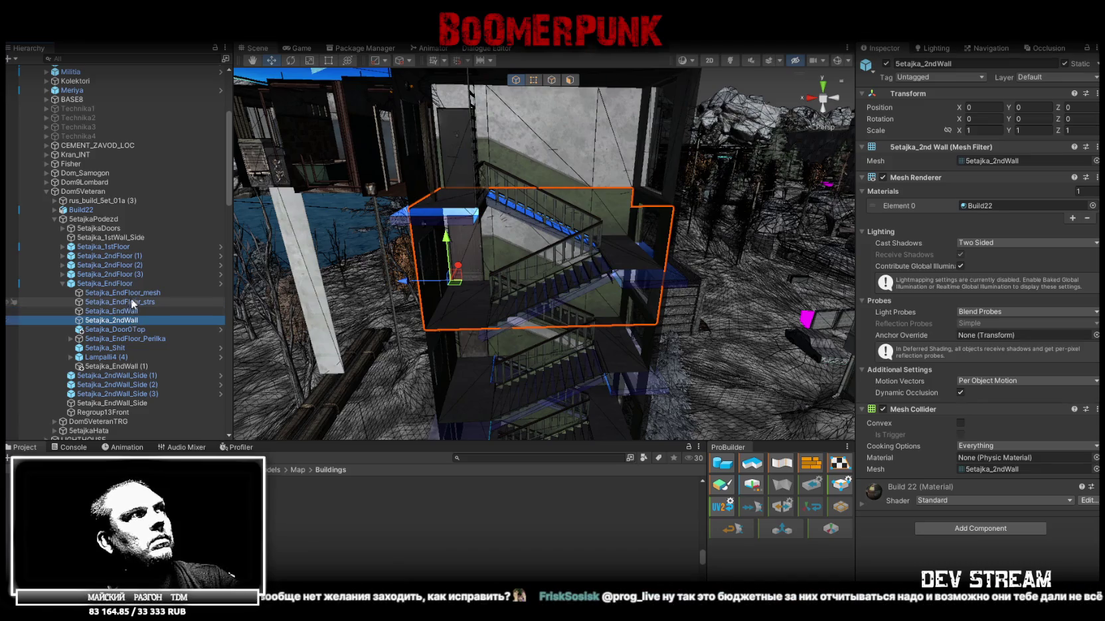
{"action": "right_click_drag", "start_coordinate": [372, 279], "coordinate": [371, 266]}
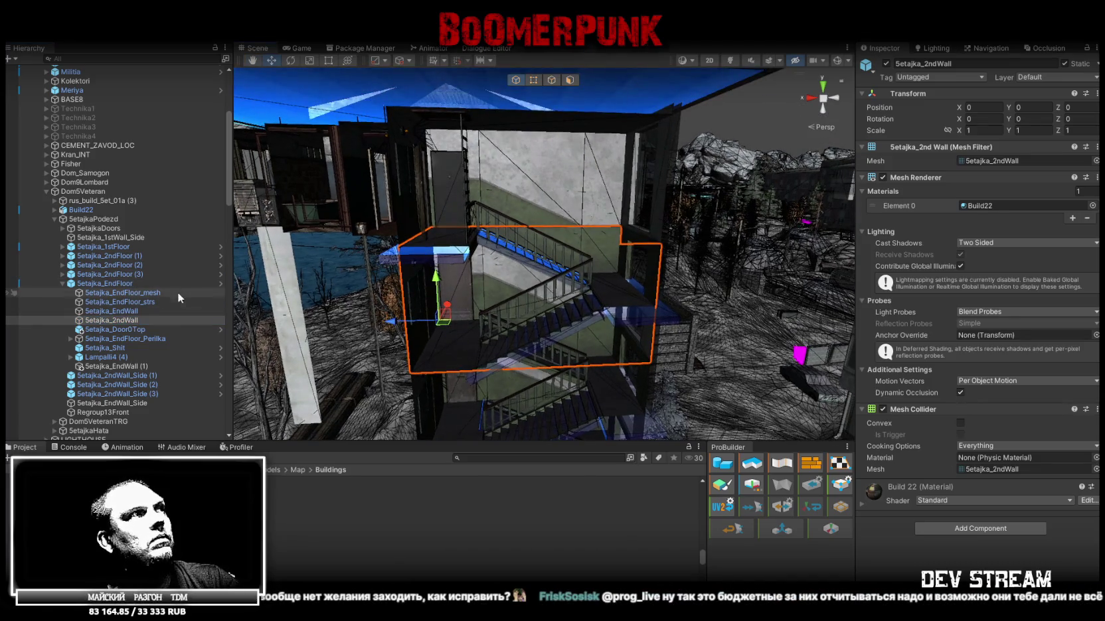
{"action": "left_click", "coordinate": [118, 339]}
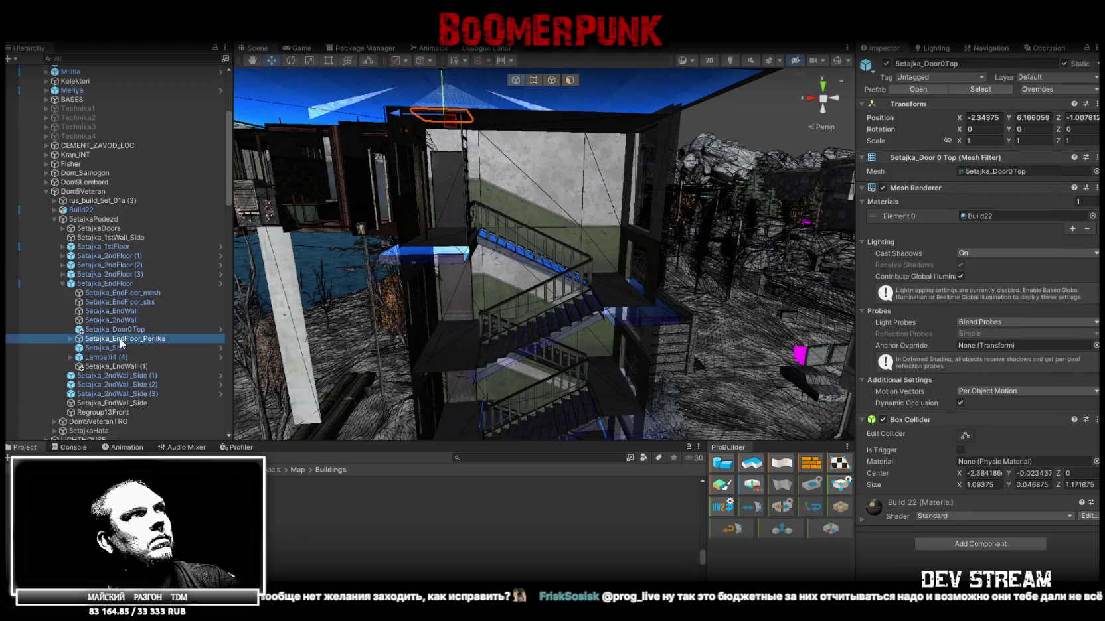
{"action": "left_click", "coordinate": [112, 348]}
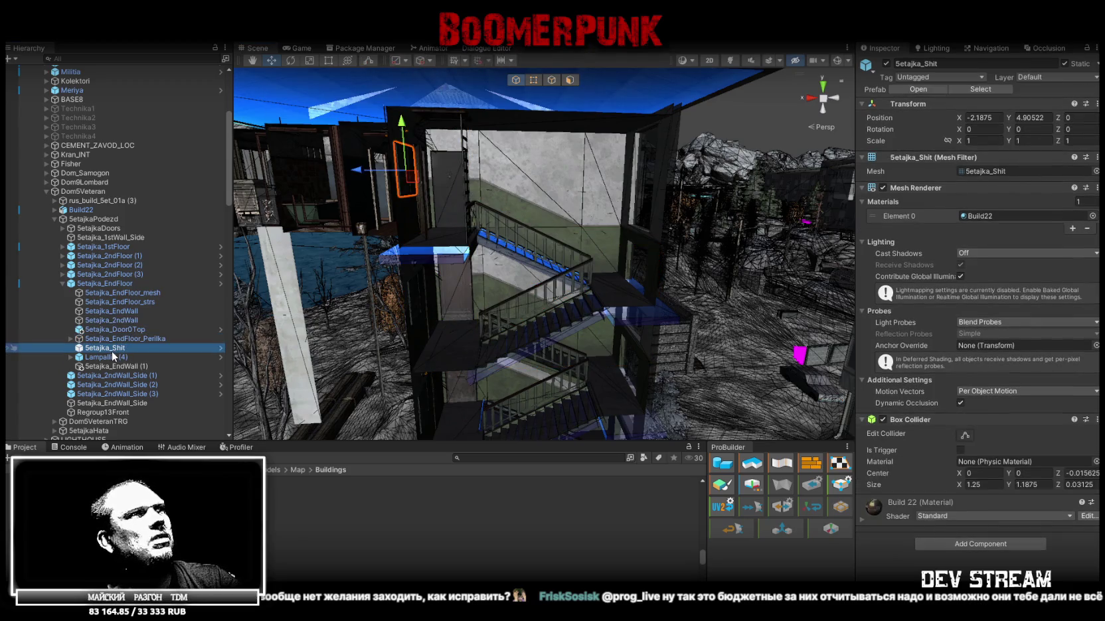
{"action": "left_click", "coordinate": [121, 366]}
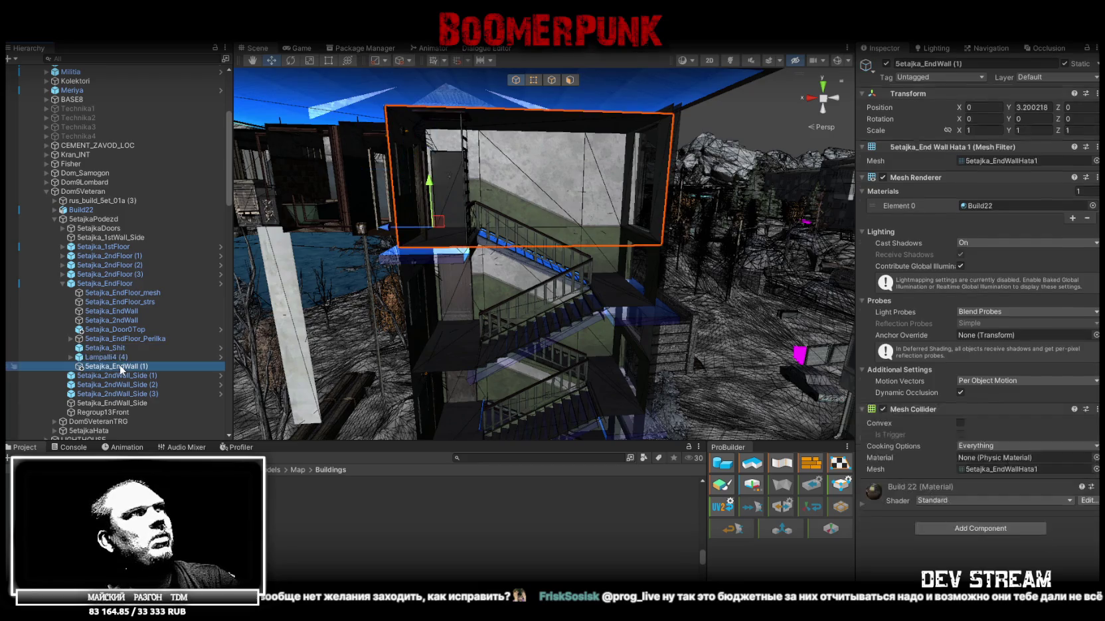
{"action": "double_click", "coordinate": [122, 369]}
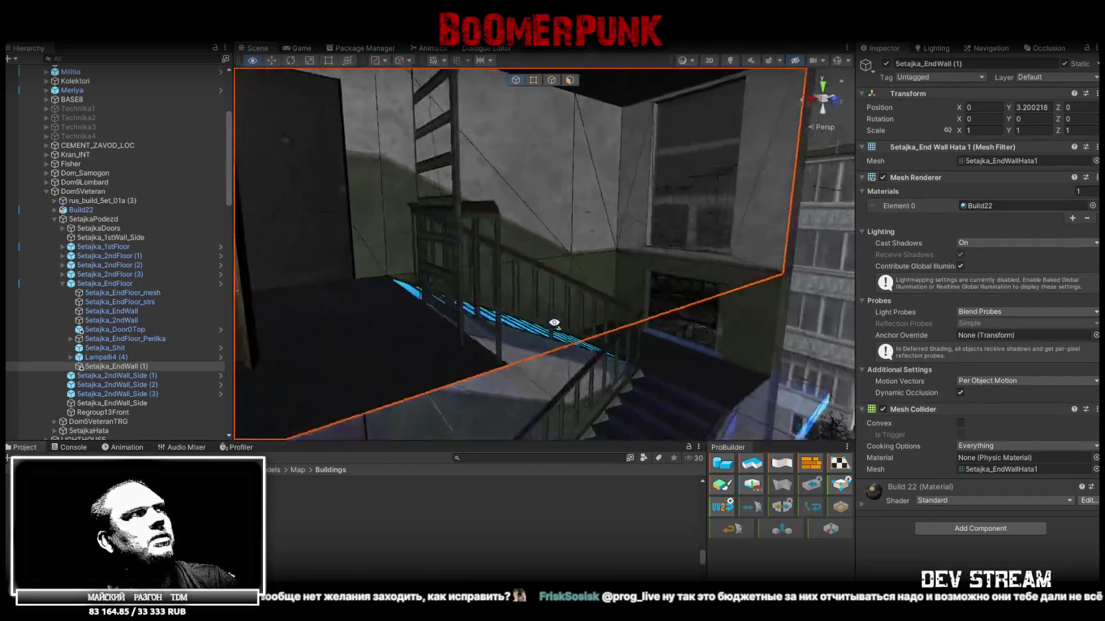
{"action": "key", "text": "f"}
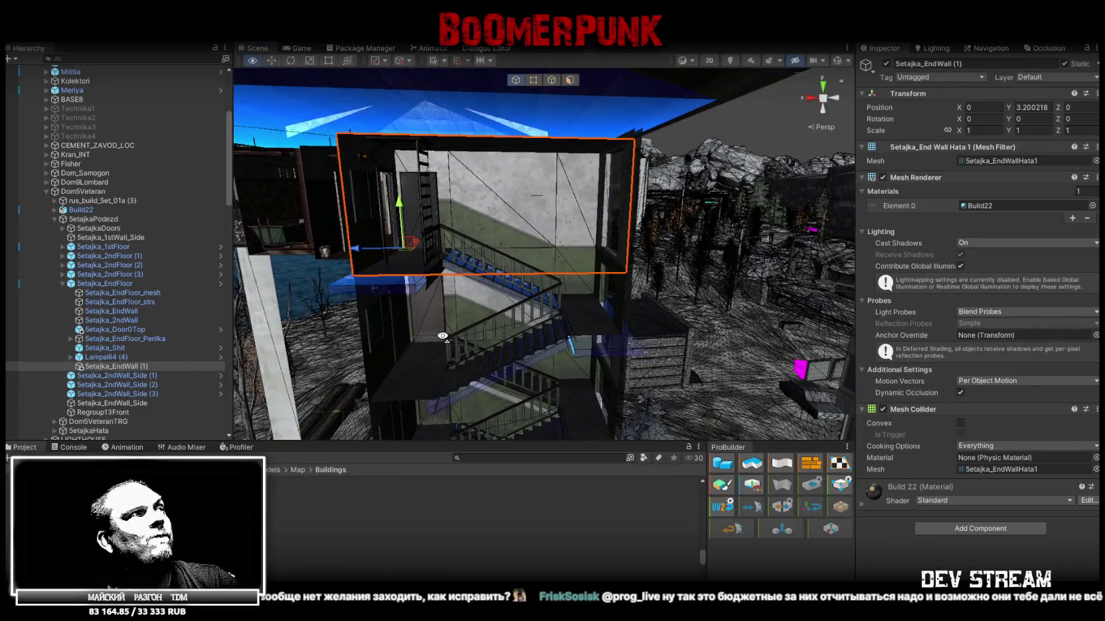
{"action": "right_click_drag", "start_coordinate": [442, 336], "coordinate": [439, 339]}
{"action": "left_click", "coordinate": [103, 284]}
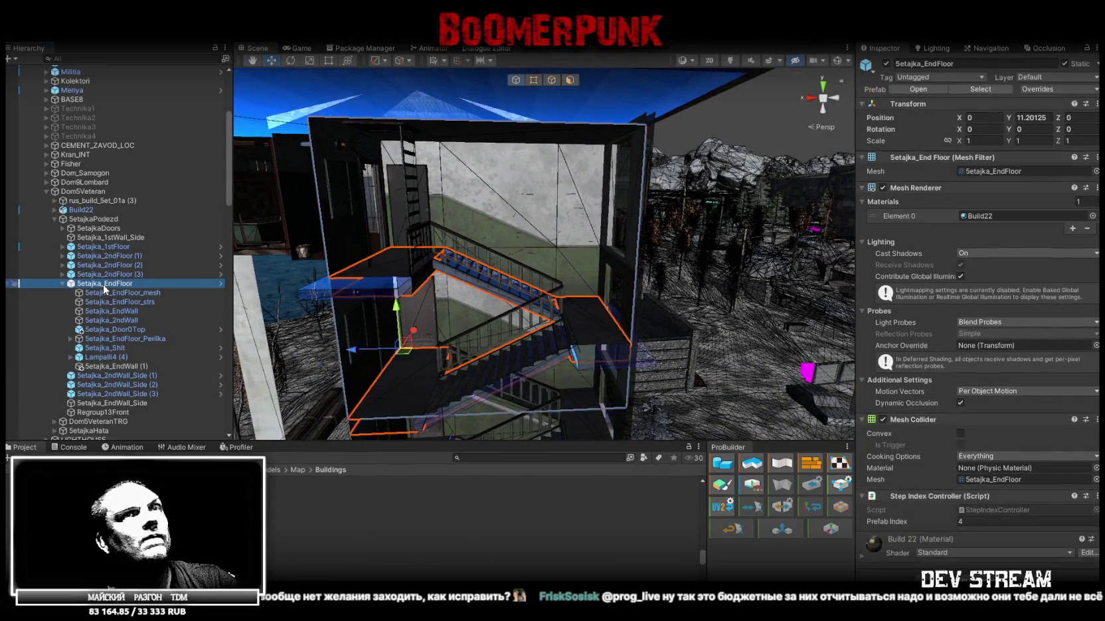
Step: Compare 5etajka_EndWall (1) by toggling it and temporarily moving it along Z
{"action": "left_click", "coordinate": [883, 188]}
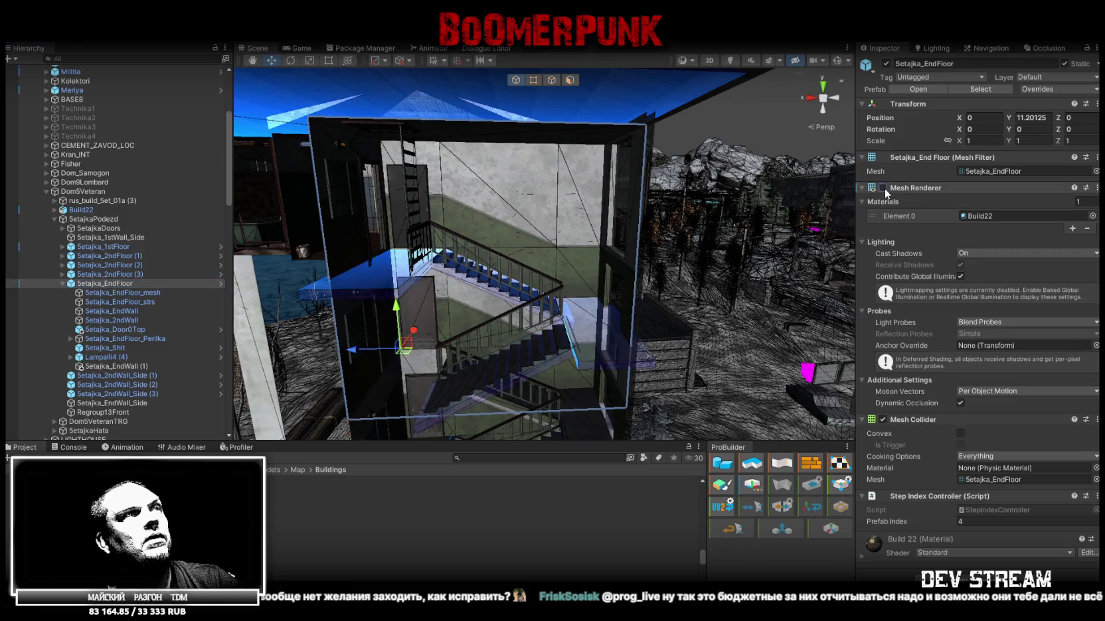
{"action": "left_click", "coordinate": [117, 365]}
{"action": "left_click", "coordinate": [886, 63]}
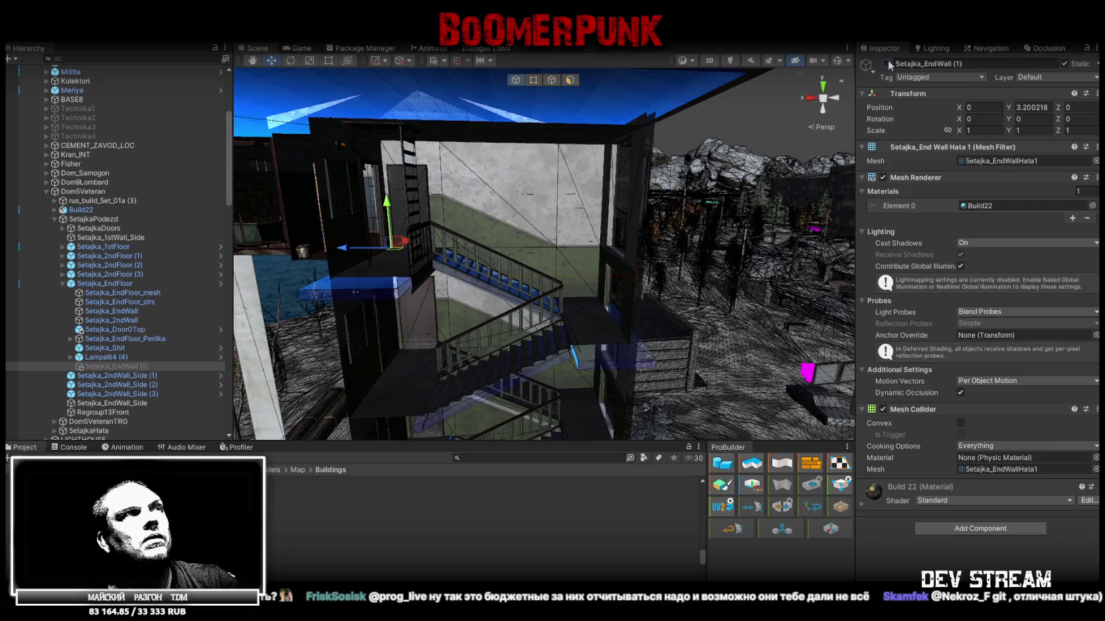
{"action": "left_click", "coordinate": [886, 63]}
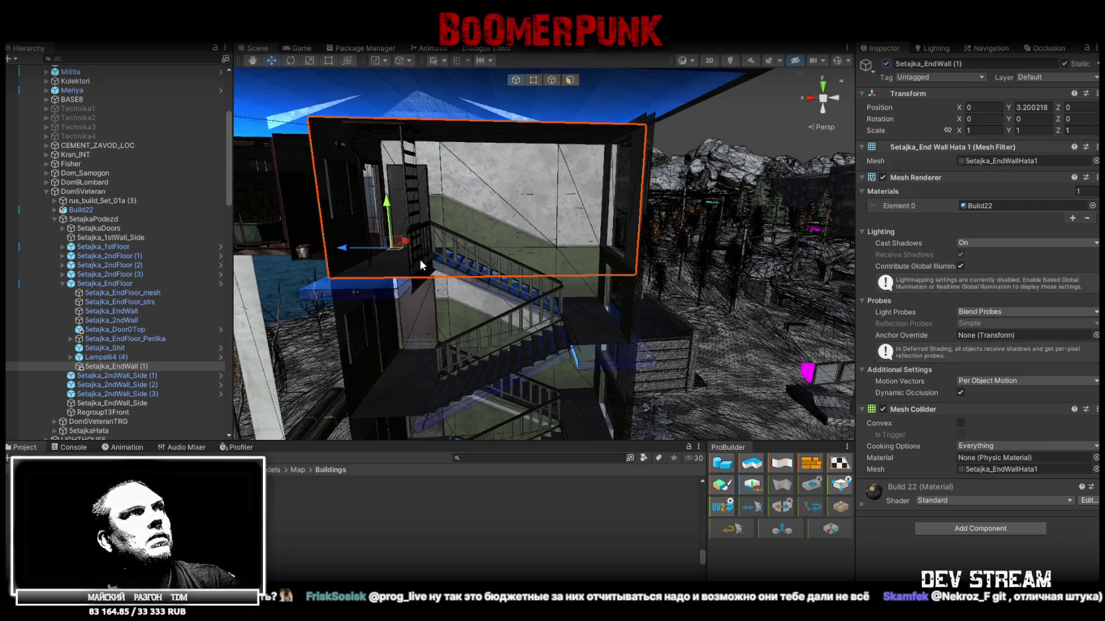
{"action": "left_click", "coordinate": [353, 247]}
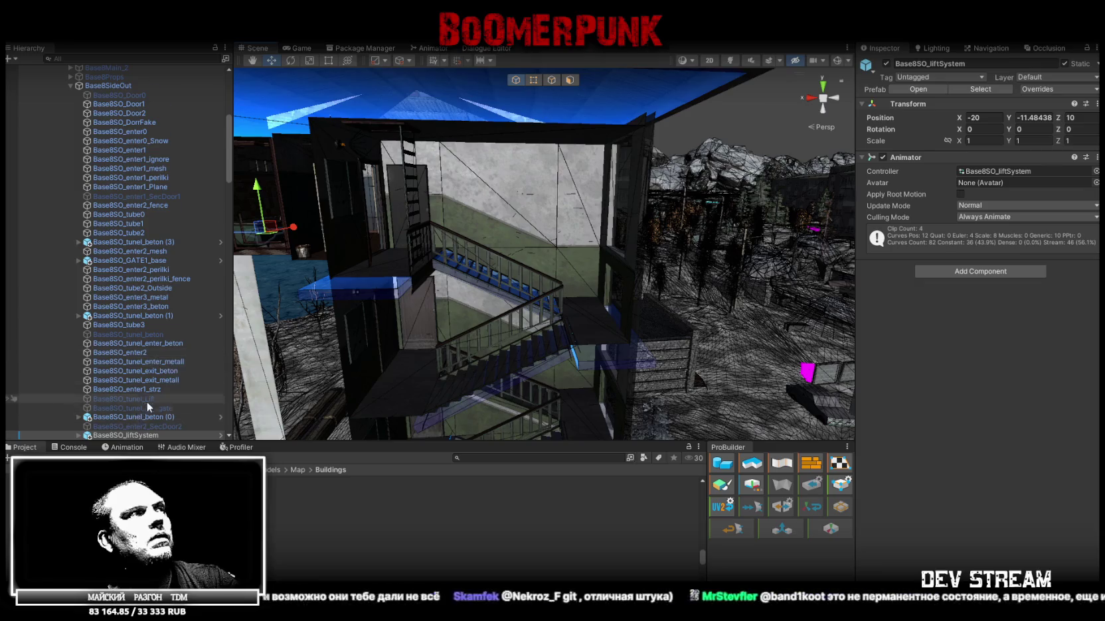
{"action": "left_click", "coordinate": [517, 169]}
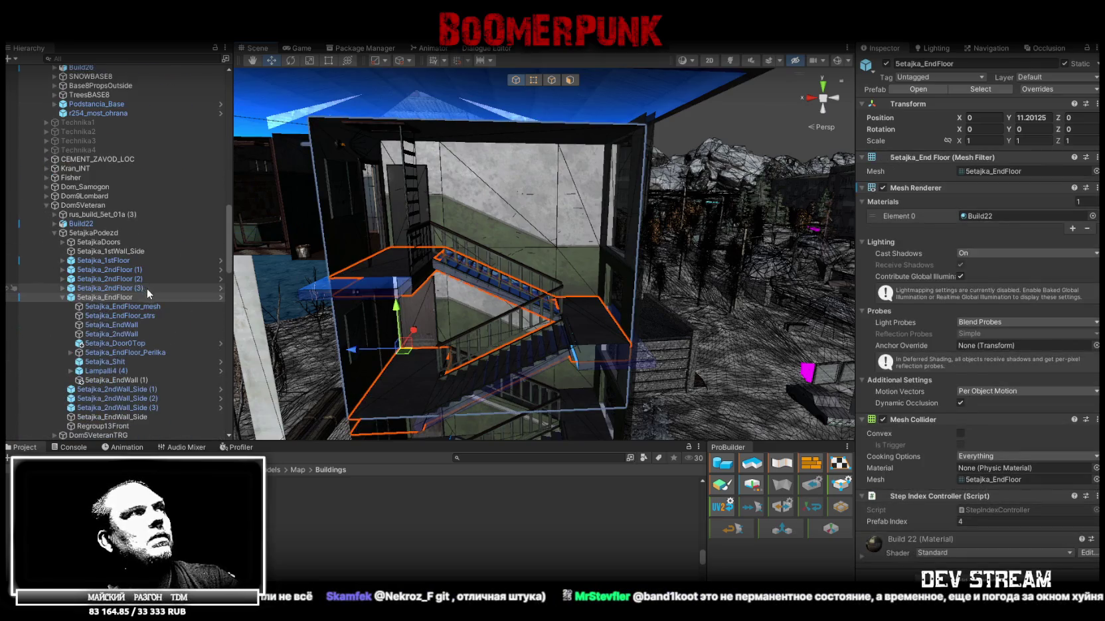
{"action": "left_click", "coordinate": [134, 240]}
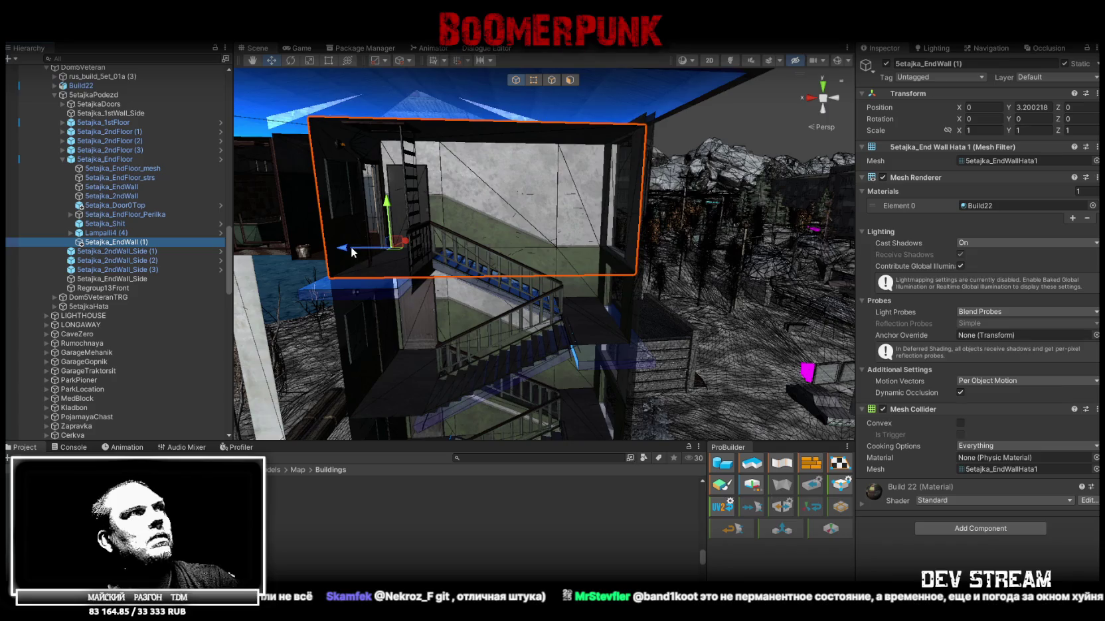
{"action": "left_click_drag", "start_coordinate": [352, 252], "coordinate": [717, 251]}
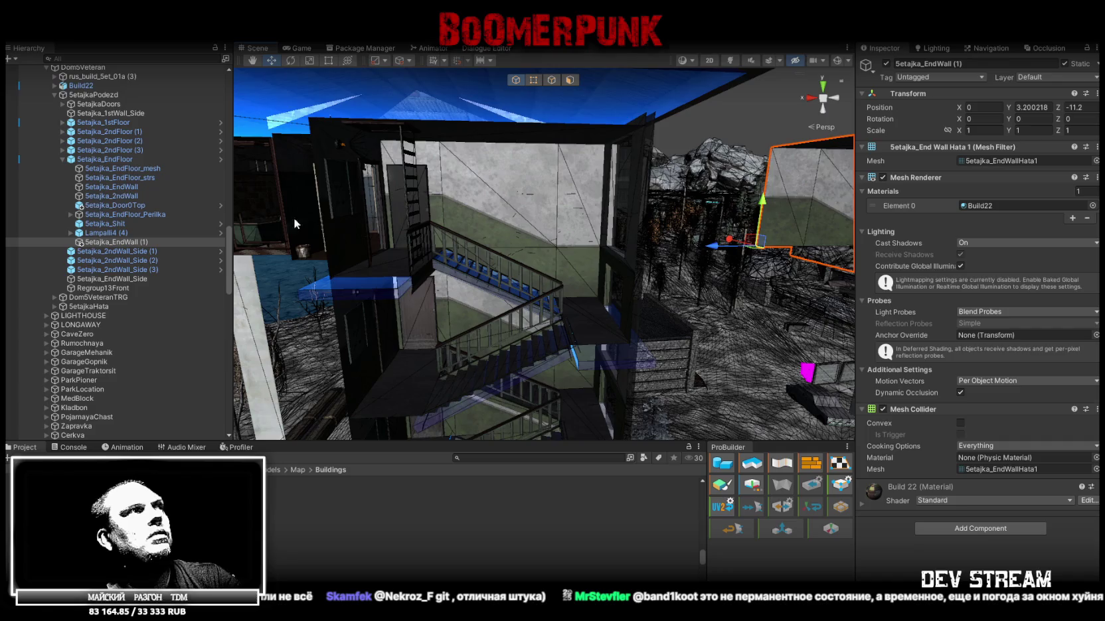
{"action": "key", "text": "ctrl+z"}
Step: Delete 5etajka_EndWall (1) and toggle the remaining 5etajka_EndWall to check it
{"action": "left_click", "coordinate": [120, 233]}
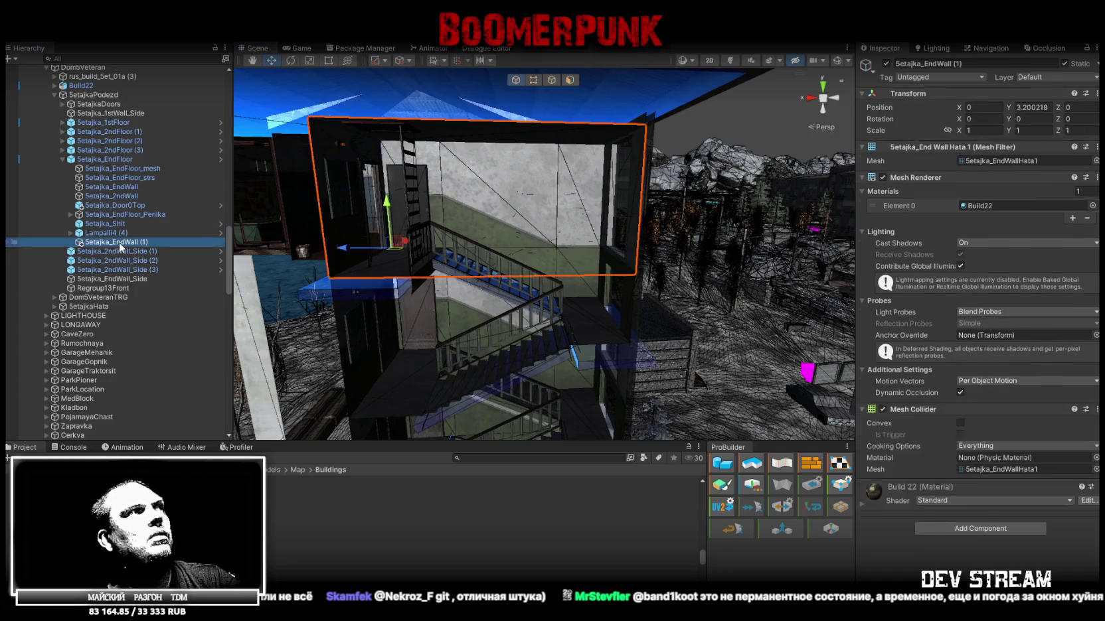
{"action": "left_click", "coordinate": [122, 243]}
{"action": "key", "text": "Delete"}
{"action": "left_click", "coordinate": [112, 187]}
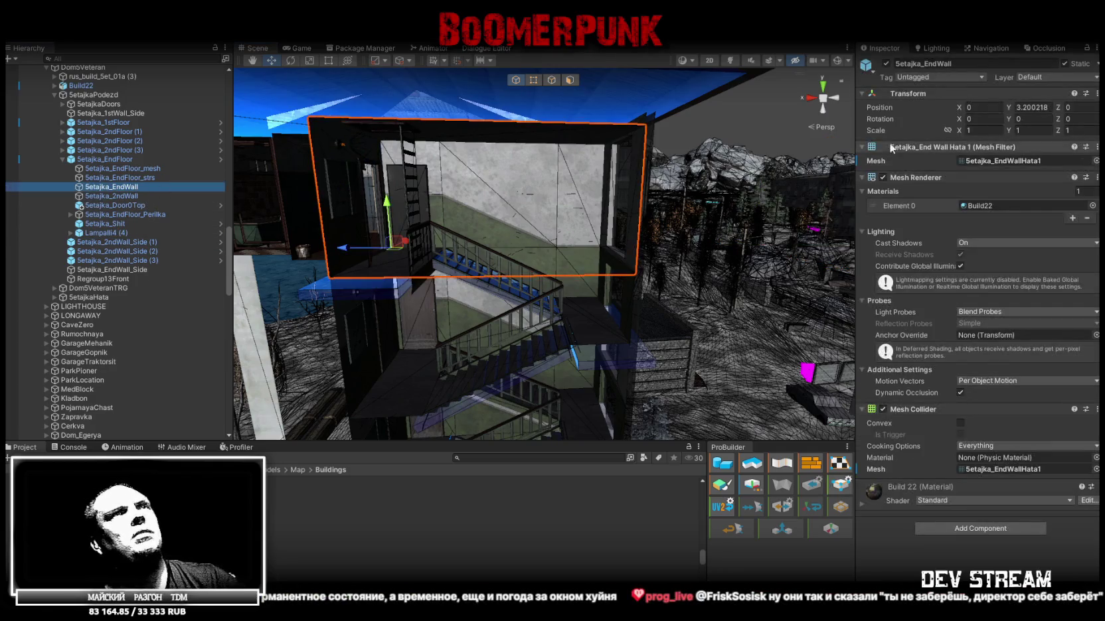
{"action": "left_click", "coordinate": [887, 64]}
{"action": "left_click", "coordinate": [887, 64]}
{"action": "left_click", "coordinate": [887, 64]}
Step: Restore EndWall (1), recheck it, then delete it again, keeping the original 5etajka_EndWall
{"action": "key", "text": "ctrl+z"}
{"action": "key", "text": "ctrl+z"}
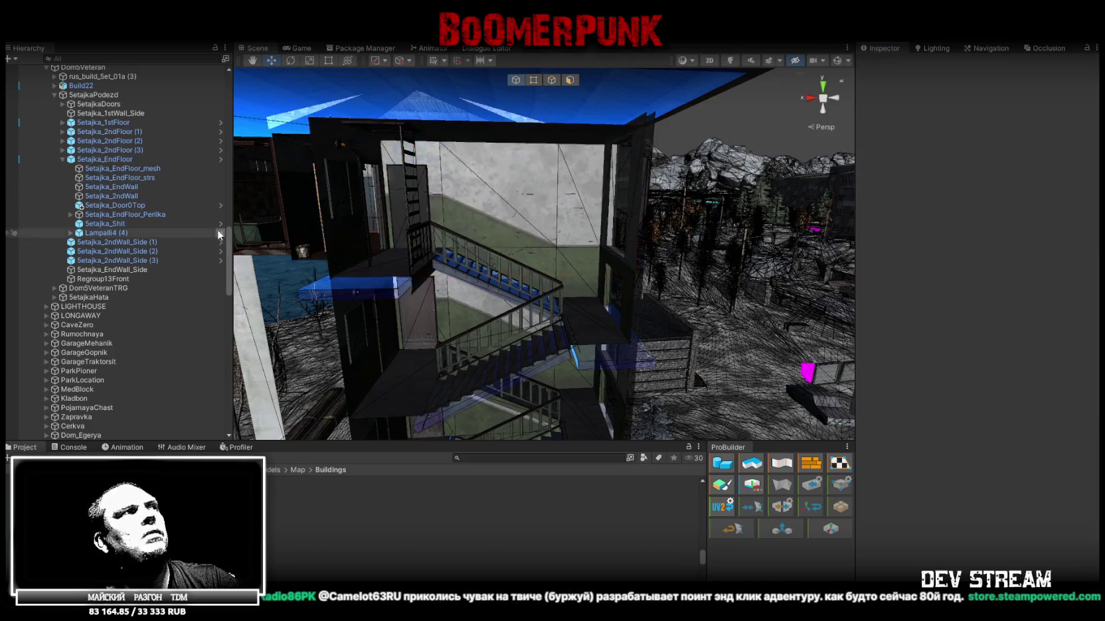
{"action": "key", "text": "ctrl+z"}
{"action": "key", "text": "ctrl+z"}
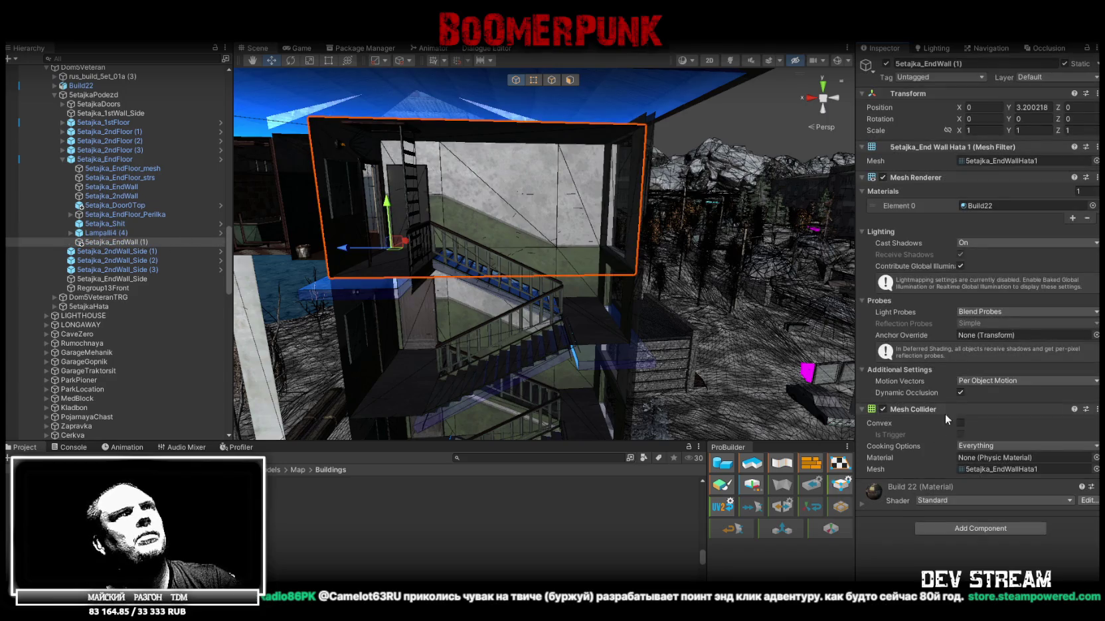
{"action": "left_click", "coordinate": [887, 64]}
{"action": "left_click", "coordinate": [889, 63]}
{"action": "left_click_drag", "start_coordinate": [106, 234], "coordinate": [110, 244]}
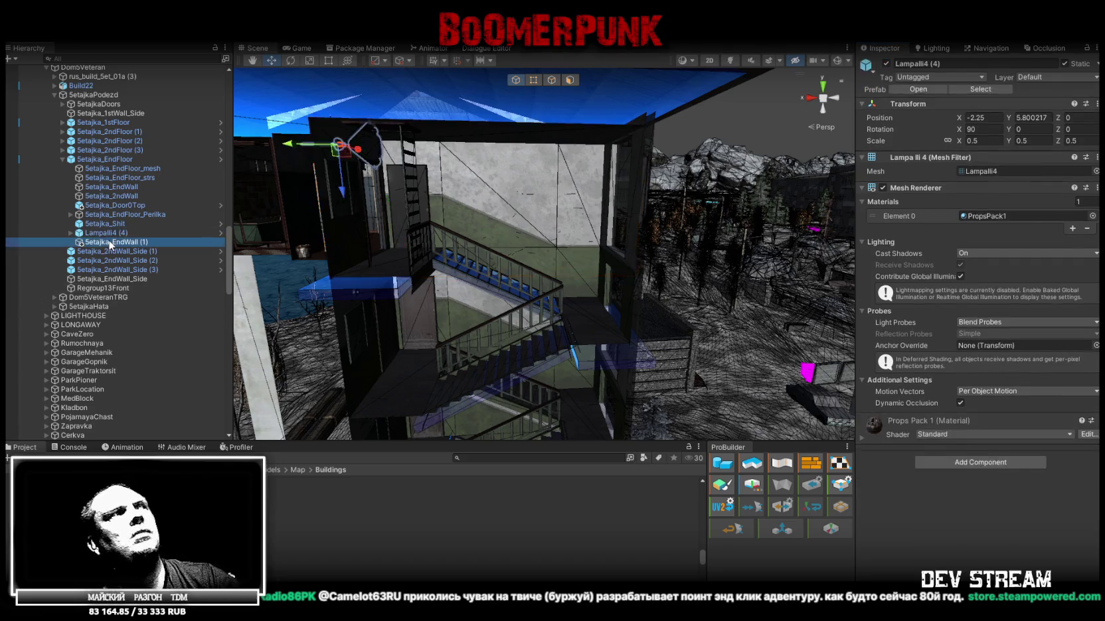
{"action": "key", "text": "Delete"}
{"action": "left_click", "coordinate": [116, 187]}
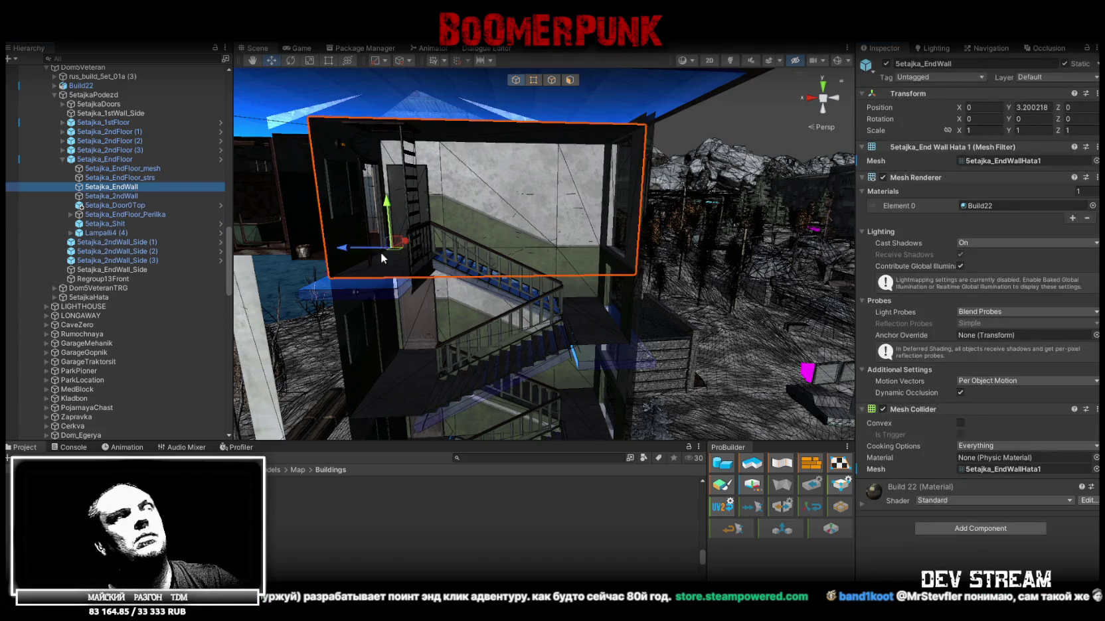
{"action": "right_click_drag", "start_coordinate": [356, 249], "coordinate": [649, 215]}
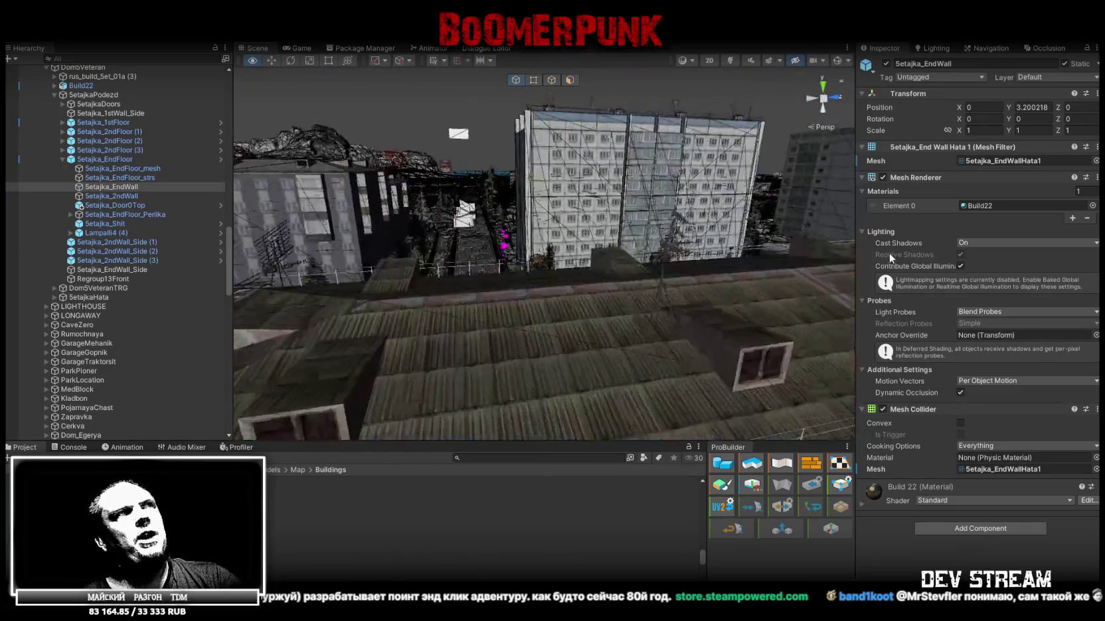
{"action": "mouse_move", "coordinate": [649, 215]}
{"action": "right_mouse_down"}
{"action": "mouse_move", "coordinate": [859, 262]}
{"action": "mouse_move", "coordinate": [492, 258]}
{"action": "right_mouse_up"}
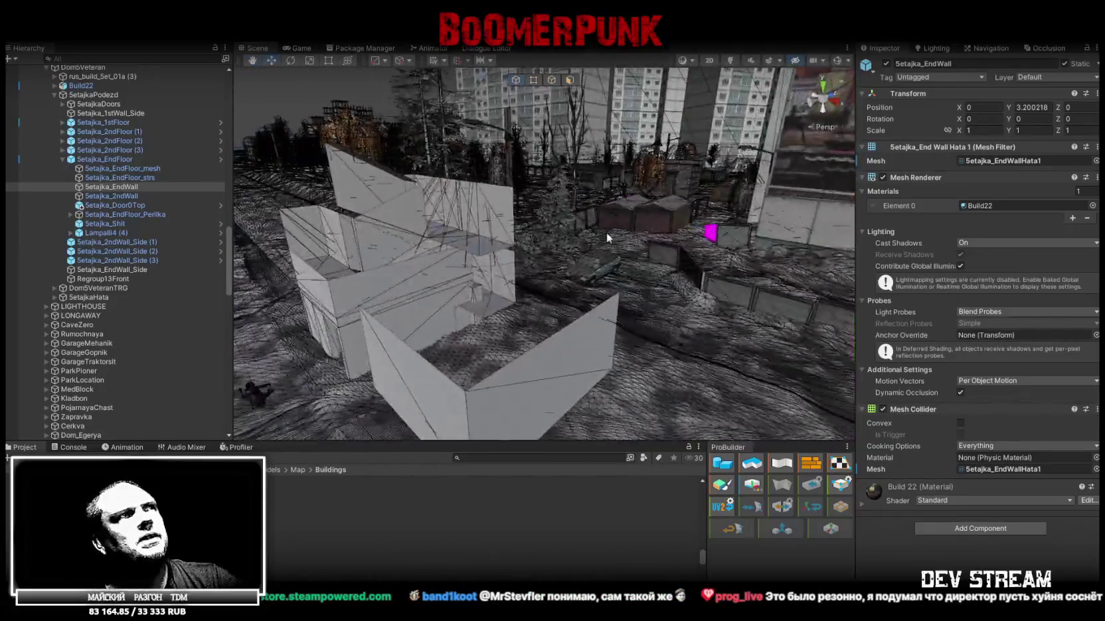
Step: Fly the scene camera up to overlook the grey blockout walls
{"action": "right_click_drag", "start_coordinate": [492, 257], "coordinate": [615, 259]}
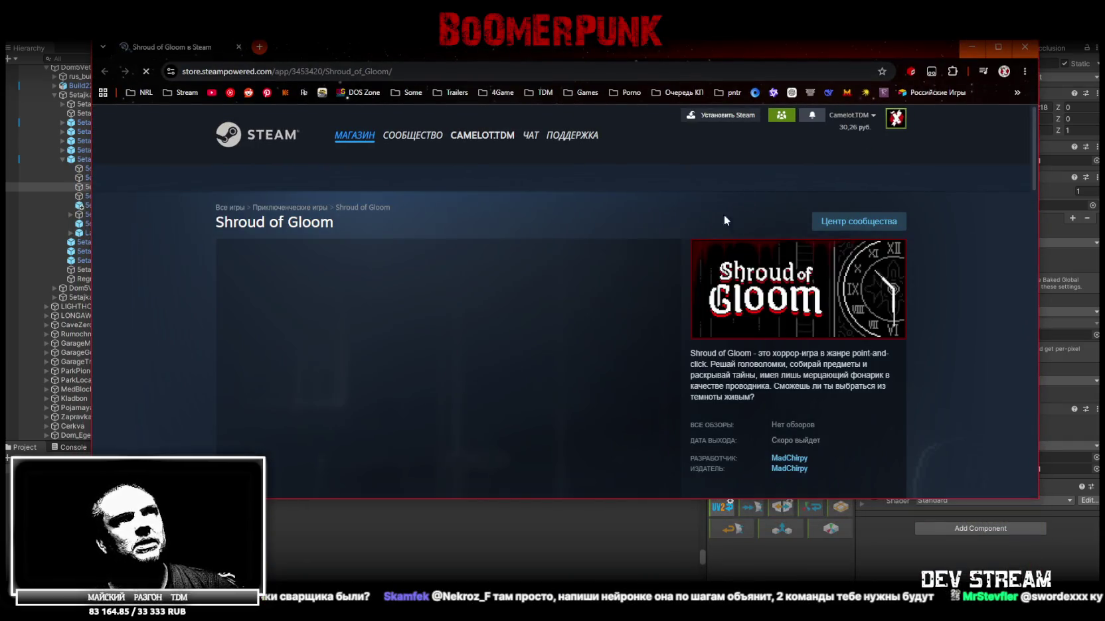
{"action": "left_click", "coordinate": [997, 47]}
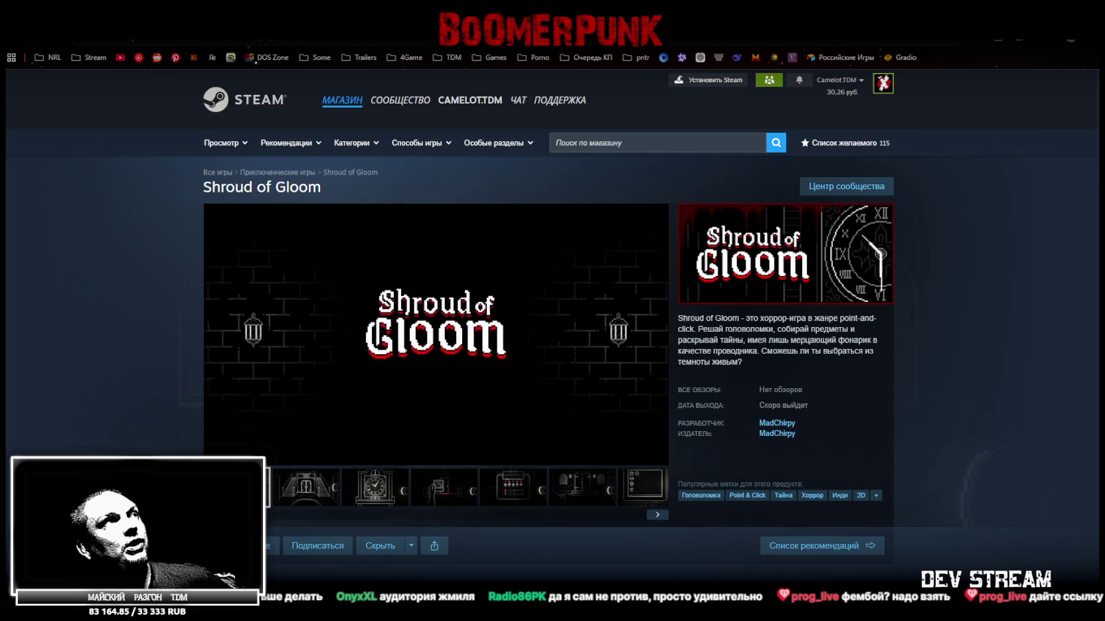
{"action": "key", "text": "alt+Tab"}
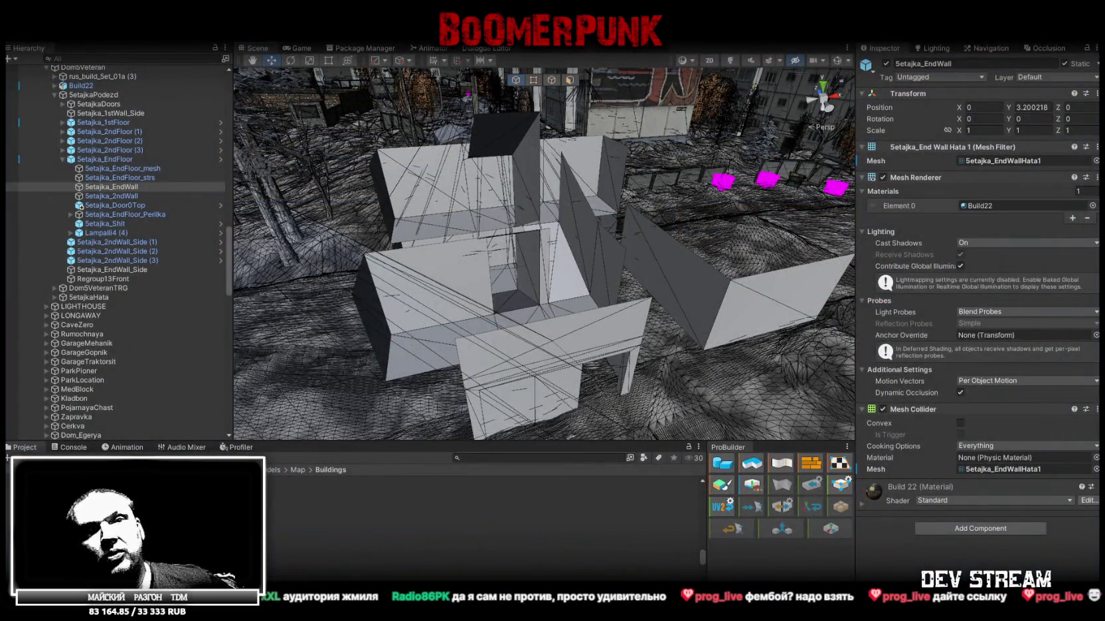
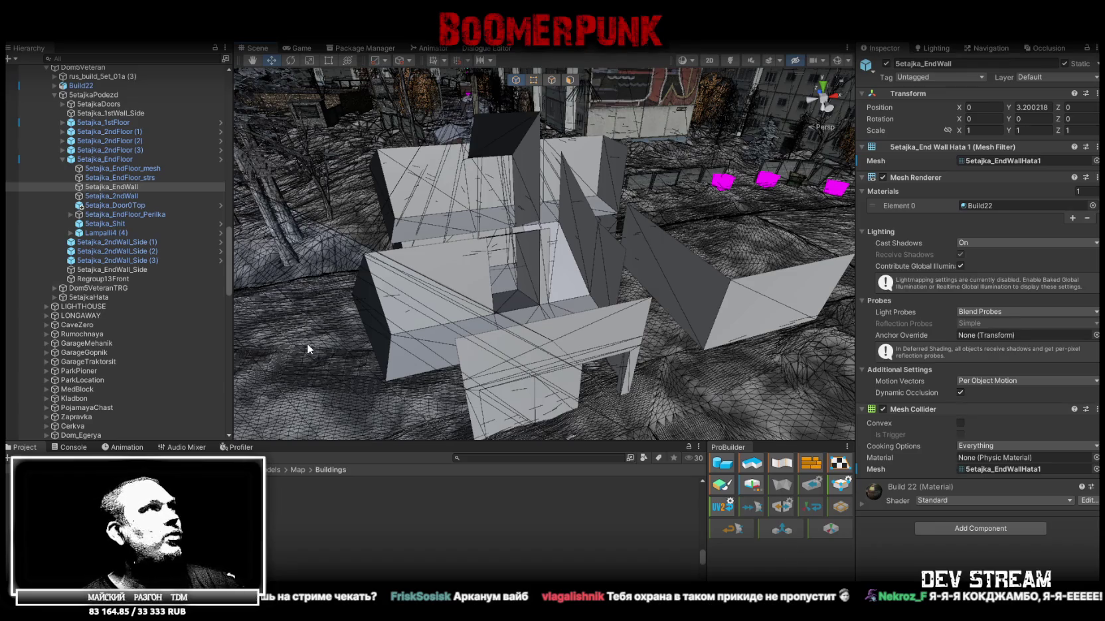
Step: Select Setajka_EndFloor in Unity's Hierarchy, then view the red-and-green stairwell in Blockbench
{"action": "left_click", "coordinate": [97, 159]}
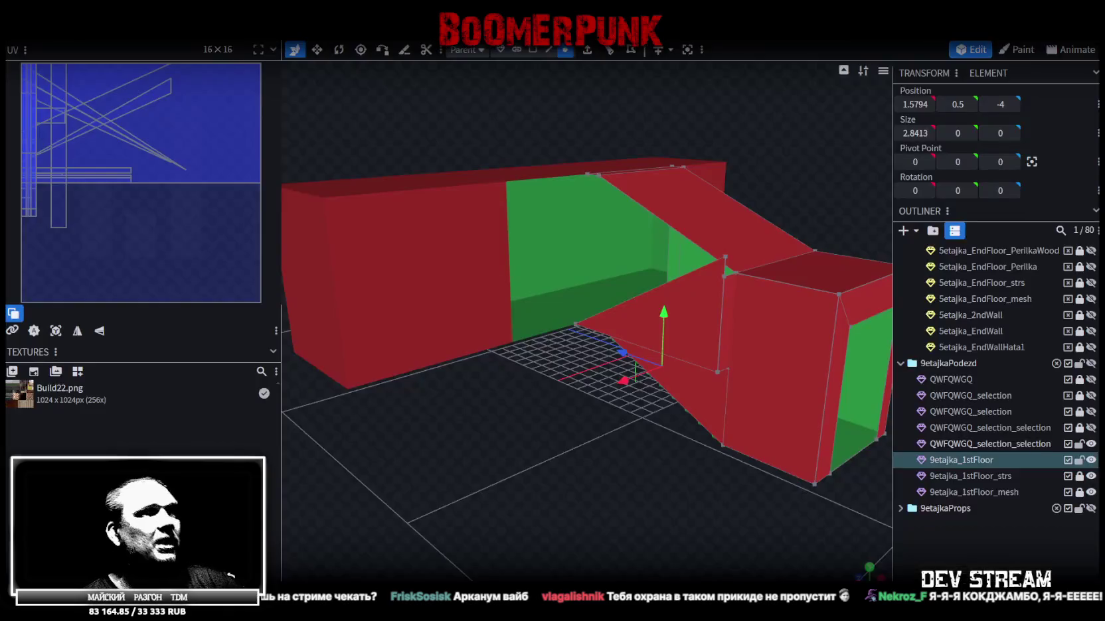
{"action": "key", "text": "alt+Tab"}
{"action": "mouse_move", "coordinate": [624, 407]}
{"action": "left_mouse_down"}
{"action": "mouse_move", "coordinate": [620, 522]}
{"action": "mouse_move", "coordinate": [518, 507]}
{"action": "mouse_move", "coordinate": [654, 480]}
{"action": "mouse_move", "coordinate": [667, 366]}
{"action": "mouse_move", "coordinate": [805, 362]}
{"action": "mouse_move", "coordinate": [862, 381]}
{"action": "mouse_move", "coordinate": [773, 373]}
{"action": "mouse_move", "coordinate": [589, 504]}
{"action": "mouse_move", "coordinate": [580, 526]}
{"action": "mouse_move", "coordinate": [573, 430]}
{"action": "mouse_move", "coordinate": [600, 435]}
{"action": "mouse_move", "coordinate": [591, 460]}
{"action": "mouse_move", "coordinate": [618, 449]}
{"action": "left_mouse_up"}
{"action": "scroll", "coordinate": [669, 378], "scroll_direction": "up", "scroll_amount": 2}
{"action": "scroll", "coordinate": [681, 372], "scroll_direction": "up", "scroll_amount": 3}
Step: Inspect the entrance model from a wider view and save it as Build22
{"action": "mouse_move", "coordinate": [561, 386]}
{"action": "left_mouse_down"}
{"action": "mouse_move", "coordinate": [578, 409]}
{"action": "mouse_move", "coordinate": [622, 343]}
{"action": "mouse_move", "coordinate": [549, 421]}
{"action": "mouse_move", "coordinate": [554, 219]}
{"action": "left_mouse_up"}
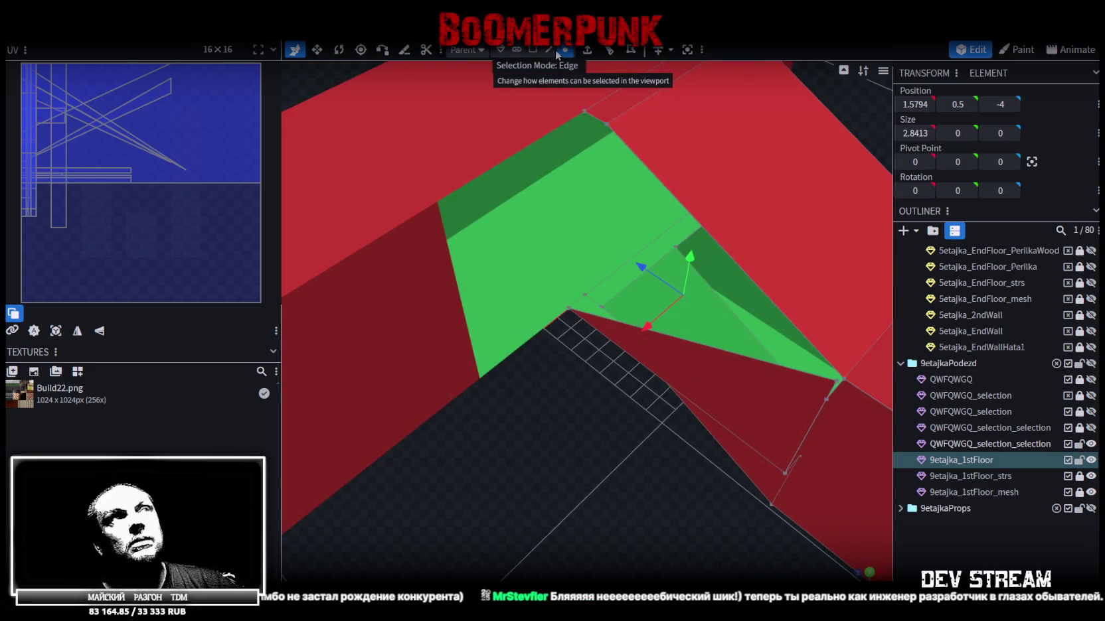
{"action": "mouse_move", "coordinate": [548, 332]}
{"action": "left_mouse_down"}
{"action": "mouse_move", "coordinate": [547, 388]}
{"action": "mouse_move", "coordinate": [507, 395]}
{"action": "mouse_move", "coordinate": [556, 410]}
{"action": "mouse_move", "coordinate": [522, 455]}
{"action": "mouse_move", "coordinate": [591, 440]}
{"action": "mouse_move", "coordinate": [604, 419]}
{"action": "mouse_move", "coordinate": [593, 436]}
{"action": "left_mouse_up"}
{"action": "key", "text": "ctrl+s"}
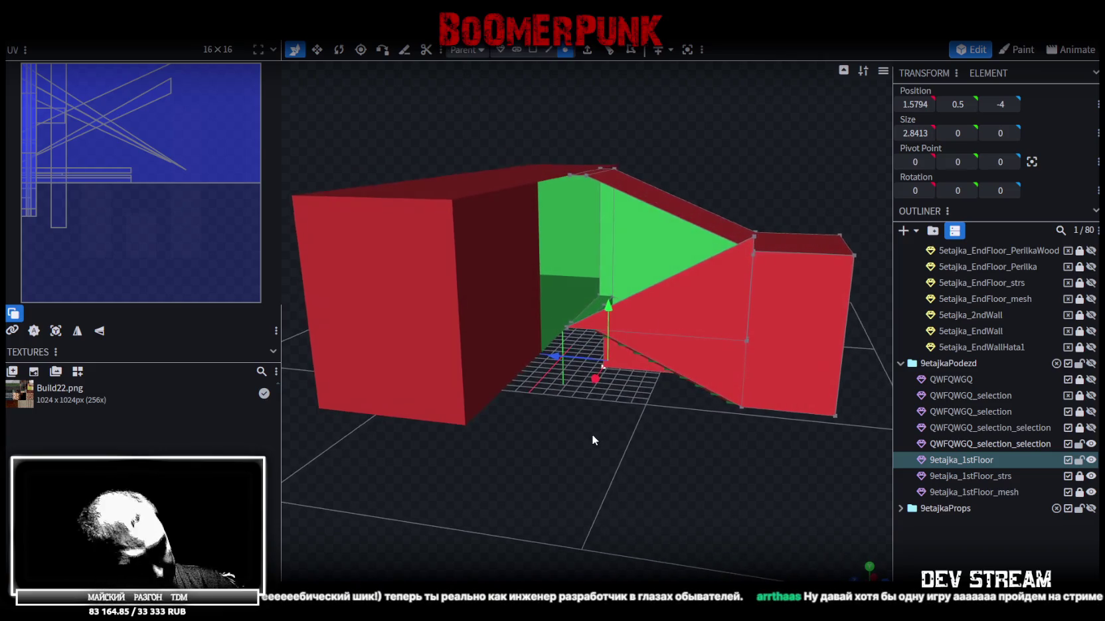
Step: Fine-tune the viewing angle on the model and move the Steam store window aside
{"action": "scroll", "coordinate": [593, 438], "scroll_direction": "down", "scroll_amount": 2}
{"action": "left_click_drag", "start_coordinate": [591, 432], "coordinate": [588, 428]}
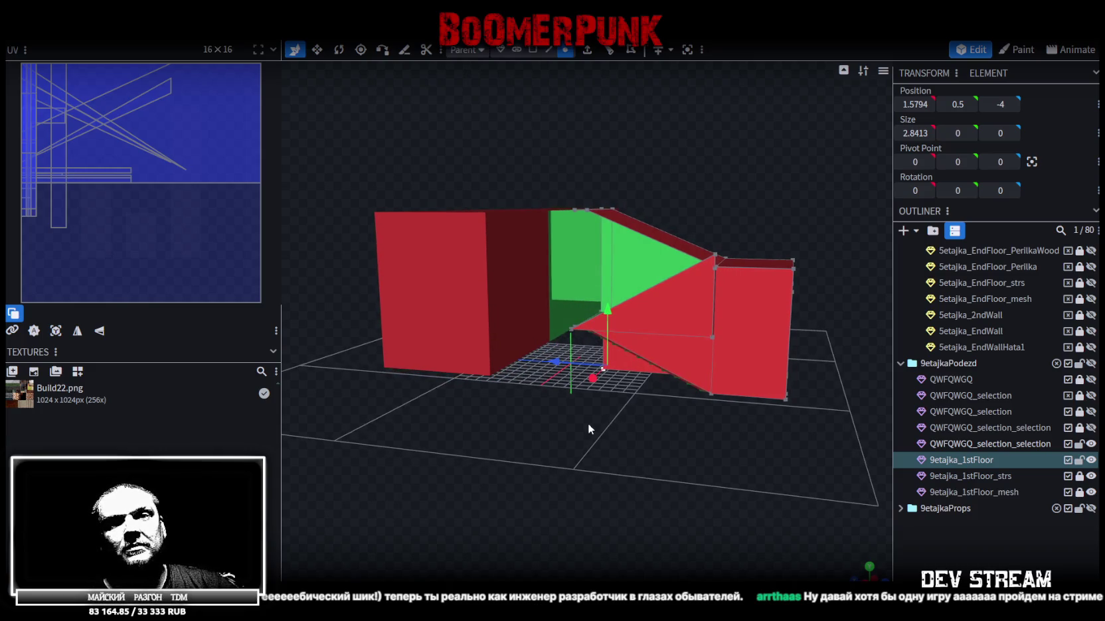
{"action": "left_click_drag", "start_coordinate": [588, 423], "coordinate": [587, 424]}
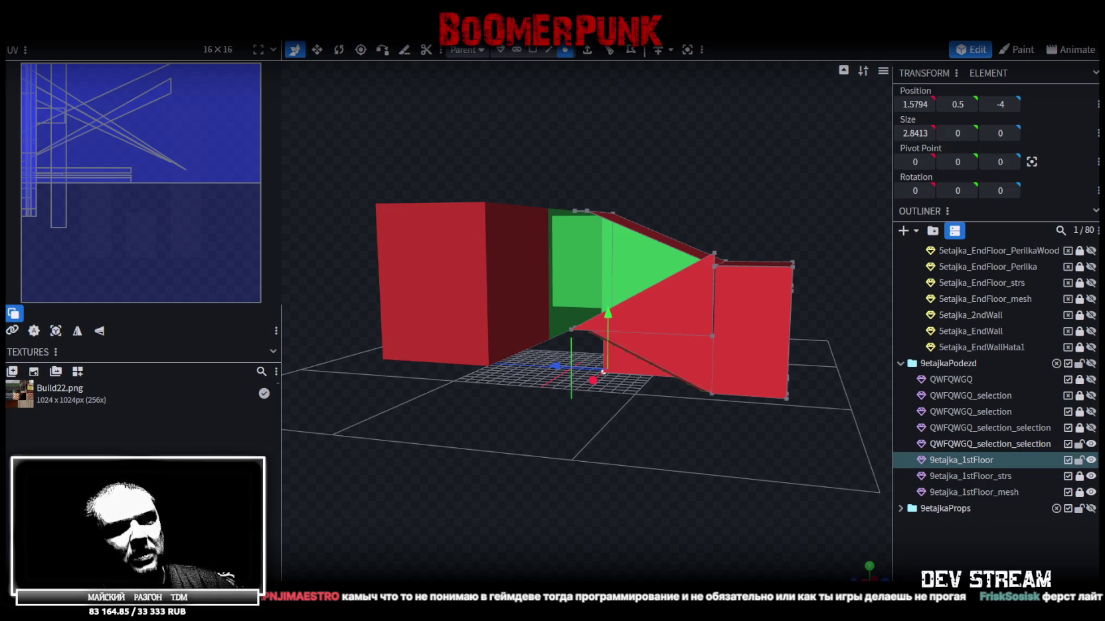
{"action": "left_click_drag", "start_coordinate": [498, 225], "coordinate": [517, 131]}
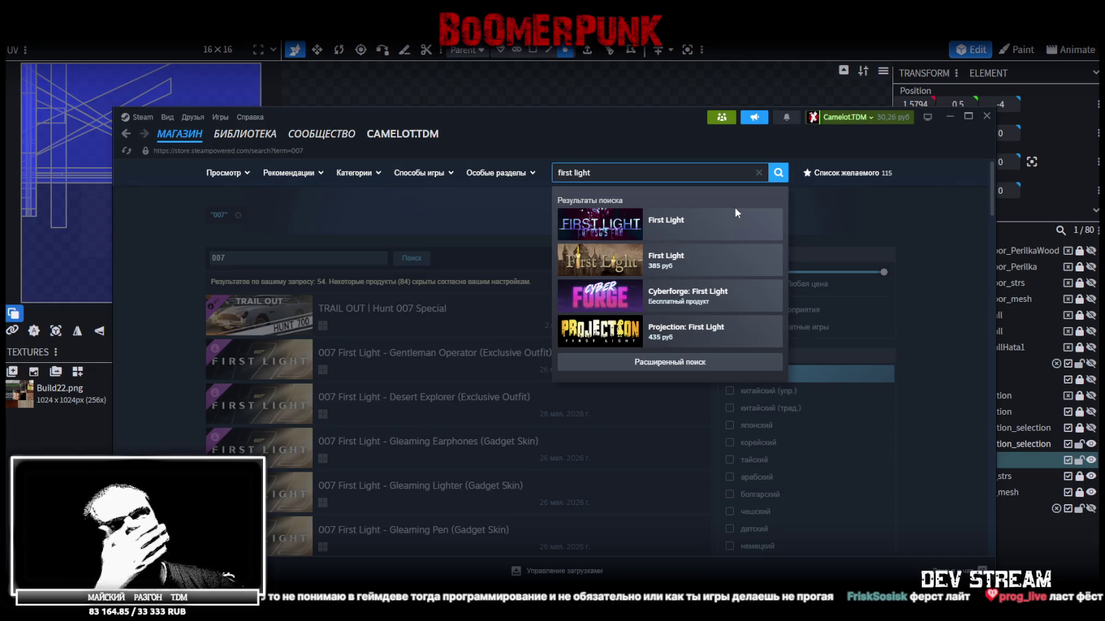
{"action": "left_click", "coordinate": [643, 103]}
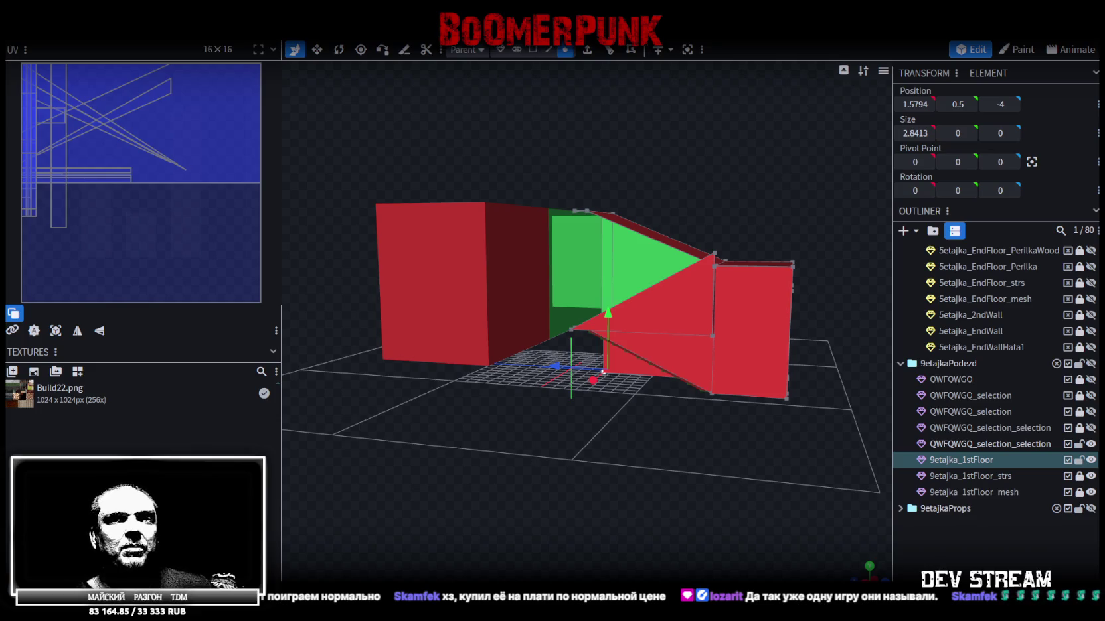
Step: Inspect the stairwell block-out from above and overall, and save it as Build27.bbmodel
{"action": "left_click_drag", "start_coordinate": [570, 483], "coordinate": [512, 531]}
{"action": "scroll", "coordinate": [462, 531], "scroll_direction": "up", "scroll_amount": 5}
{"action": "scroll", "coordinate": [462, 533], "scroll_direction": "up", "scroll_amount": 2}
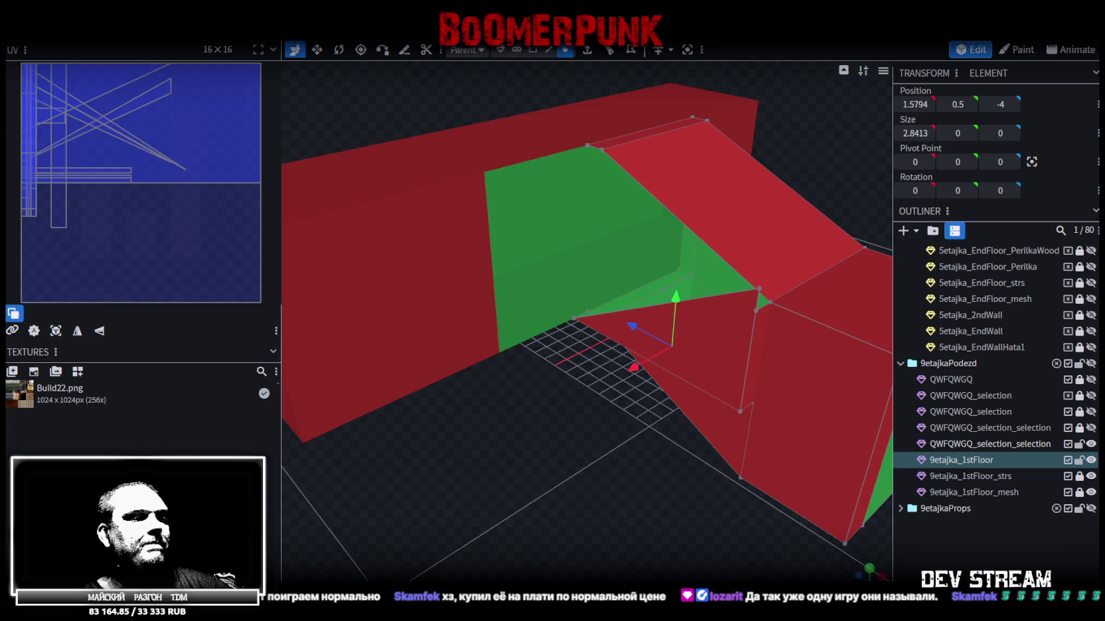
{"action": "scroll", "coordinate": [596, 386], "scroll_direction": "down", "scroll_amount": 3}
{"action": "mouse_move", "coordinate": [596, 386]}
{"action": "left_mouse_down"}
{"action": "mouse_move", "coordinate": [611, 410]}
{"action": "mouse_move", "coordinate": [641, 383]}
{"action": "left_mouse_up"}
{"action": "key", "text": "ctrl+s"}
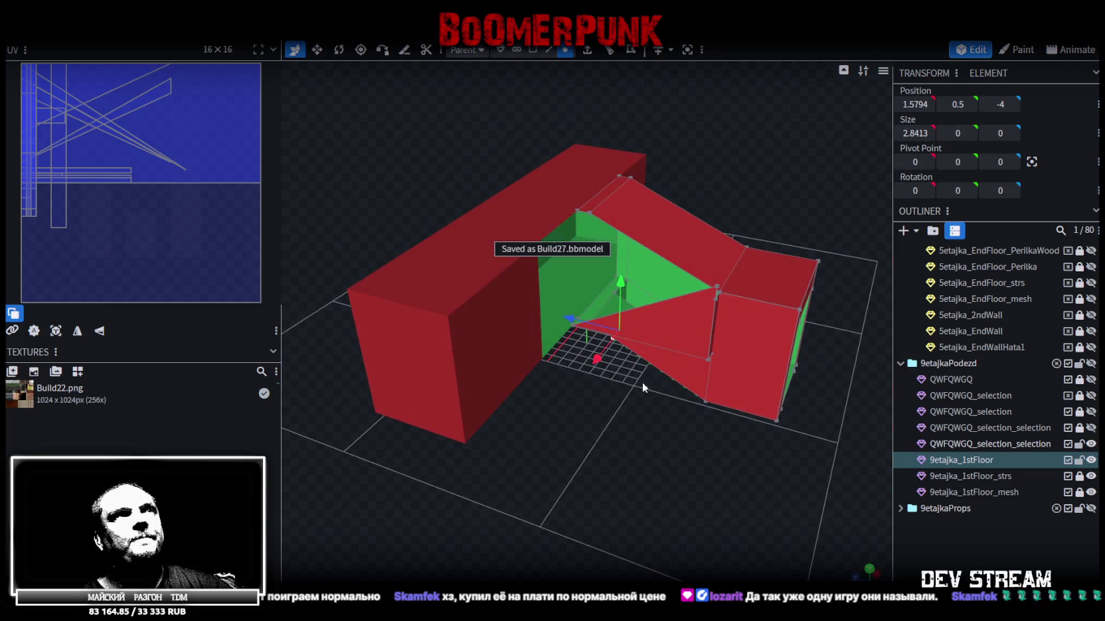
{"action": "mouse_move", "coordinate": [768, 159]}
{"action": "left_mouse_down"}
{"action": "mouse_move", "coordinate": [725, 189]}
{"action": "mouse_move", "coordinate": [756, 211]}
{"action": "mouse_move", "coordinate": [748, 226]}
{"action": "left_mouse_up"}
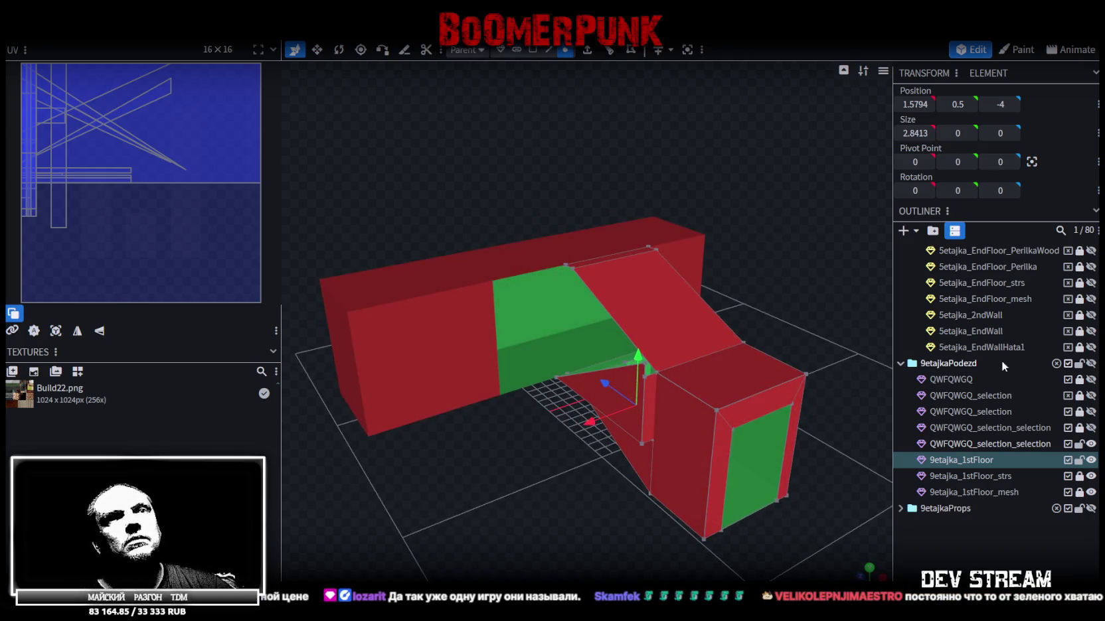
Step: Unhide QWFQWGQ_selection in the Outliner and orbit to check its fit with the 9etajka_1stFloor stairwell
{"action": "left_click", "coordinate": [1091, 412]}
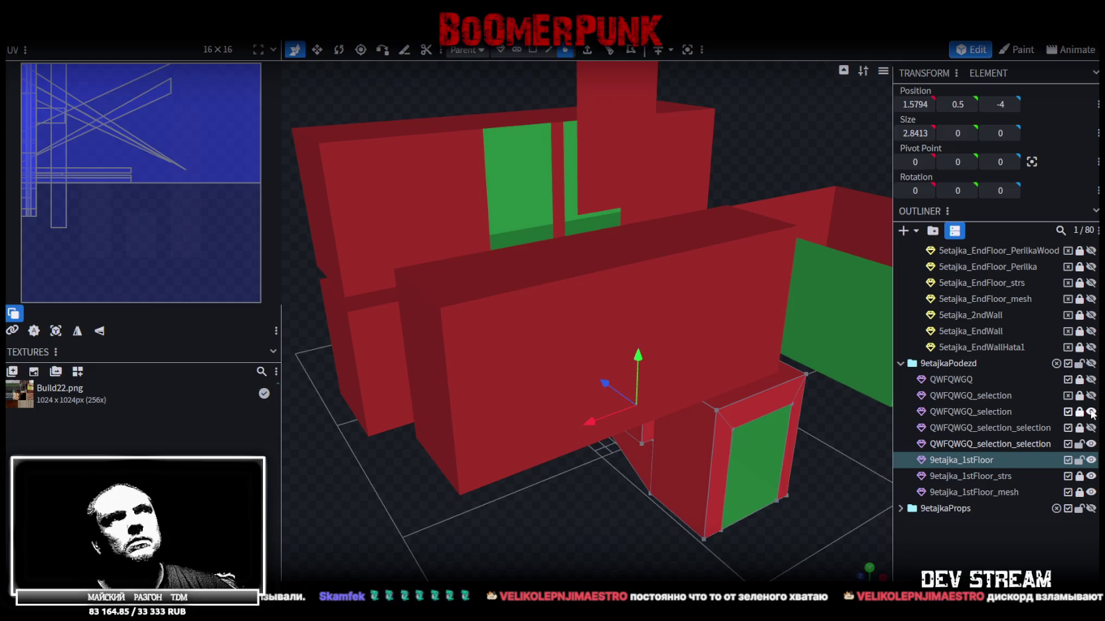
{"action": "left_click", "coordinate": [1091, 412]}
{"action": "left_click", "coordinate": [1091, 412]}
{"action": "mouse_move", "coordinate": [533, 501]}
{"action": "left_mouse_down"}
{"action": "mouse_move", "coordinate": [630, 481]}
{"action": "mouse_move", "coordinate": [622, 470]}
{"action": "left_mouse_up"}
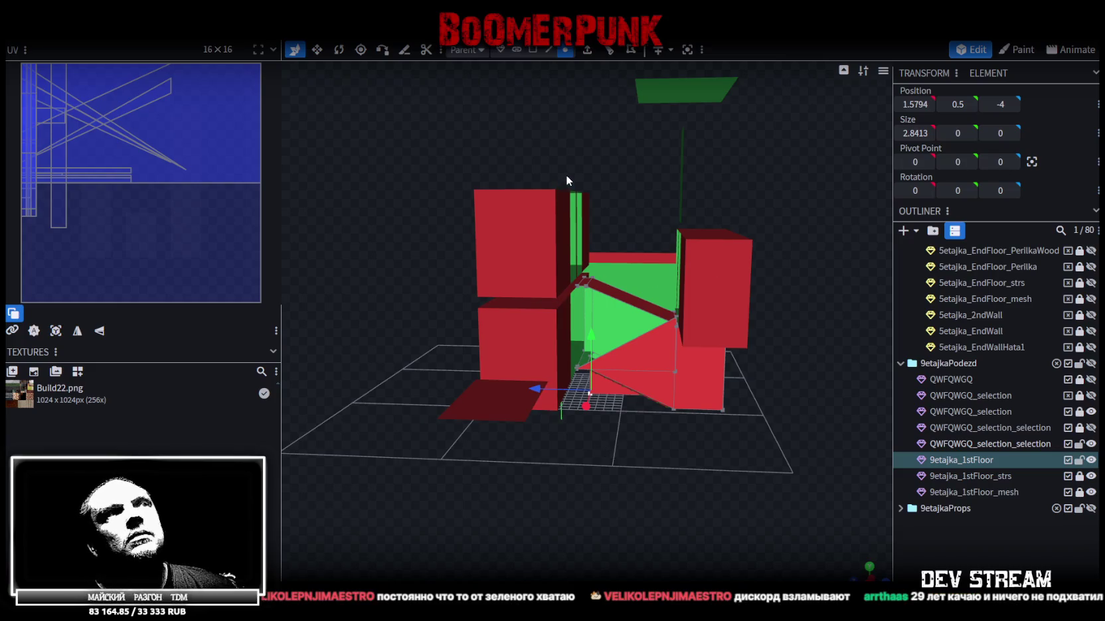
{"action": "mouse_move", "coordinate": [716, 545]}
{"action": "left_mouse_down"}
{"action": "mouse_move", "coordinate": [722, 526]}
{"action": "mouse_move", "coordinate": [704, 555]}
{"action": "mouse_move", "coordinate": [738, 564]}
{"action": "mouse_move", "coordinate": [717, 555]}
{"action": "mouse_move", "coordinate": [725, 549]}
{"action": "left_mouse_up"}
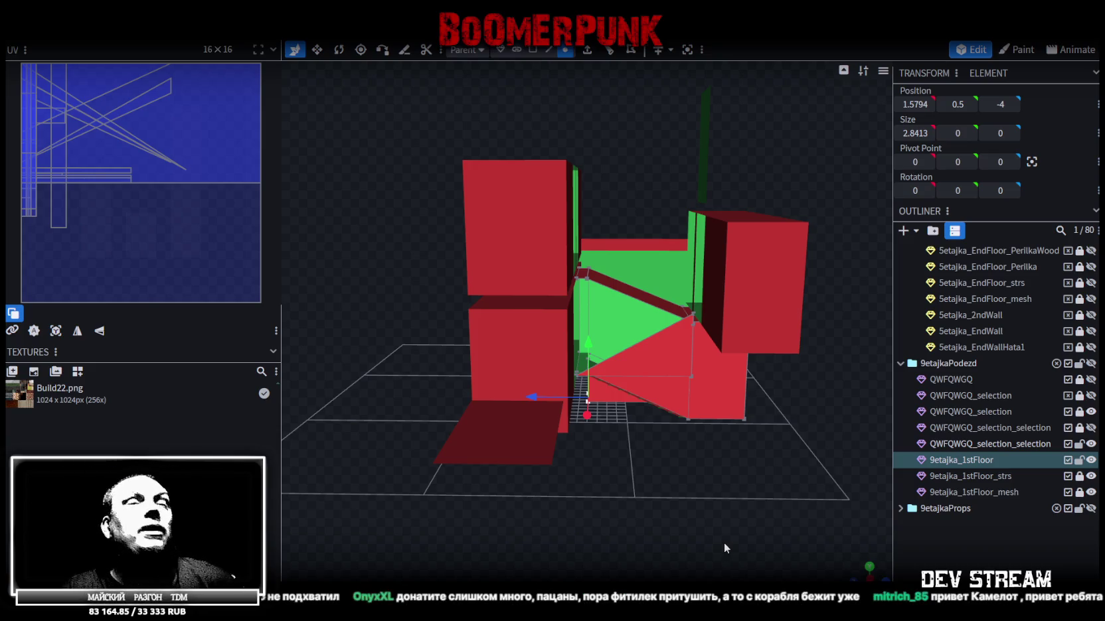
{"action": "mouse_move", "coordinate": [753, 455]}
{"action": "left_mouse_down"}
{"action": "mouse_move", "coordinate": [725, 480]}
{"action": "mouse_move", "coordinate": [754, 513]}
{"action": "mouse_move", "coordinate": [543, 516]}
{"action": "mouse_move", "coordinate": [376, 488]}
{"action": "mouse_move", "coordinate": [554, 468]}
{"action": "mouse_move", "coordinate": [514, 443]}
{"action": "mouse_move", "coordinate": [511, 421]}
{"action": "mouse_move", "coordinate": [443, 358]}
{"action": "mouse_move", "coordinate": [345, 328]}
{"action": "mouse_move", "coordinate": [324, 380]}
{"action": "mouse_move", "coordinate": [336, 424]}
{"action": "left_mouse_up"}
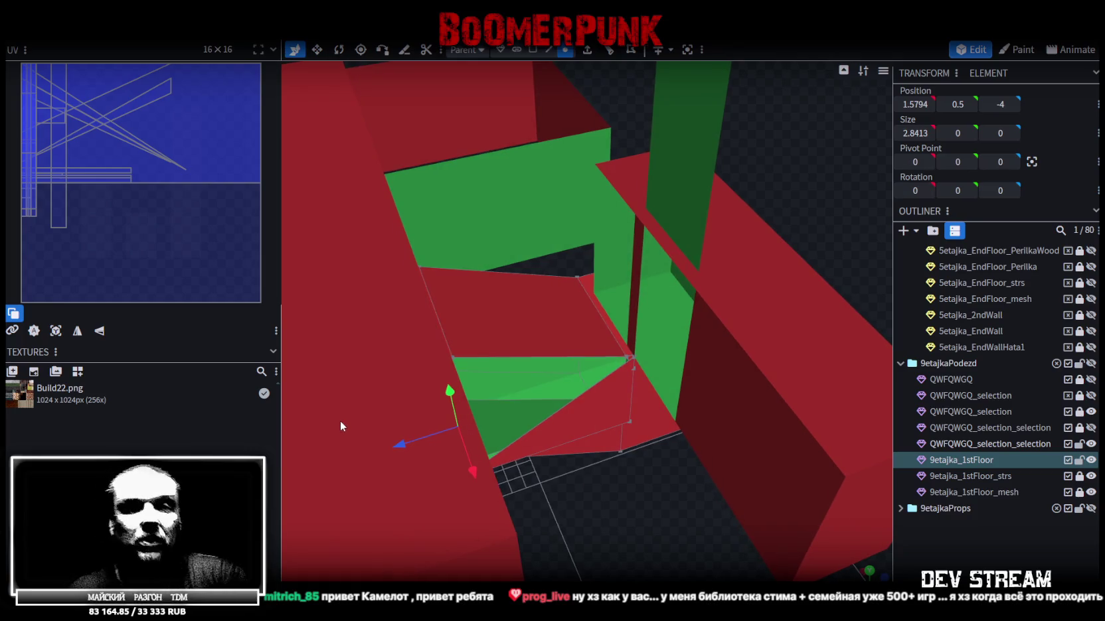